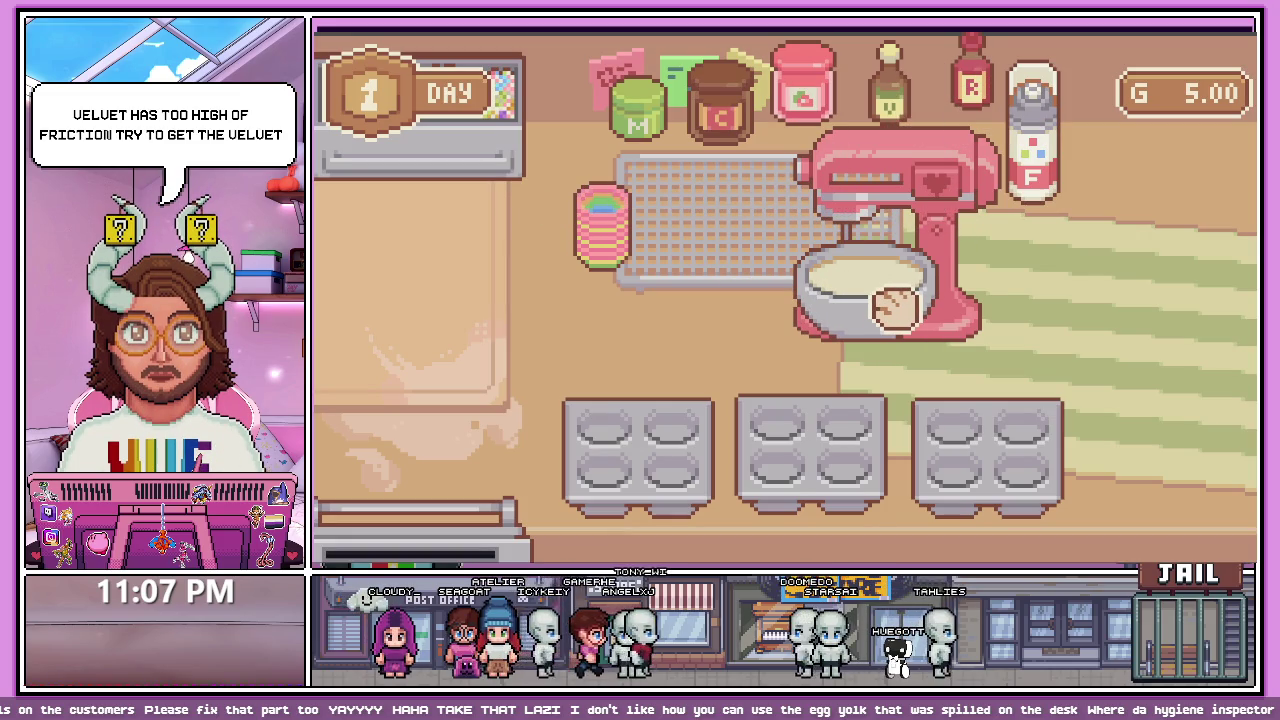
# - Drop the mixing bowl under the stand mixer so the whisk lowers into it
pyautogui.click(972, 195)
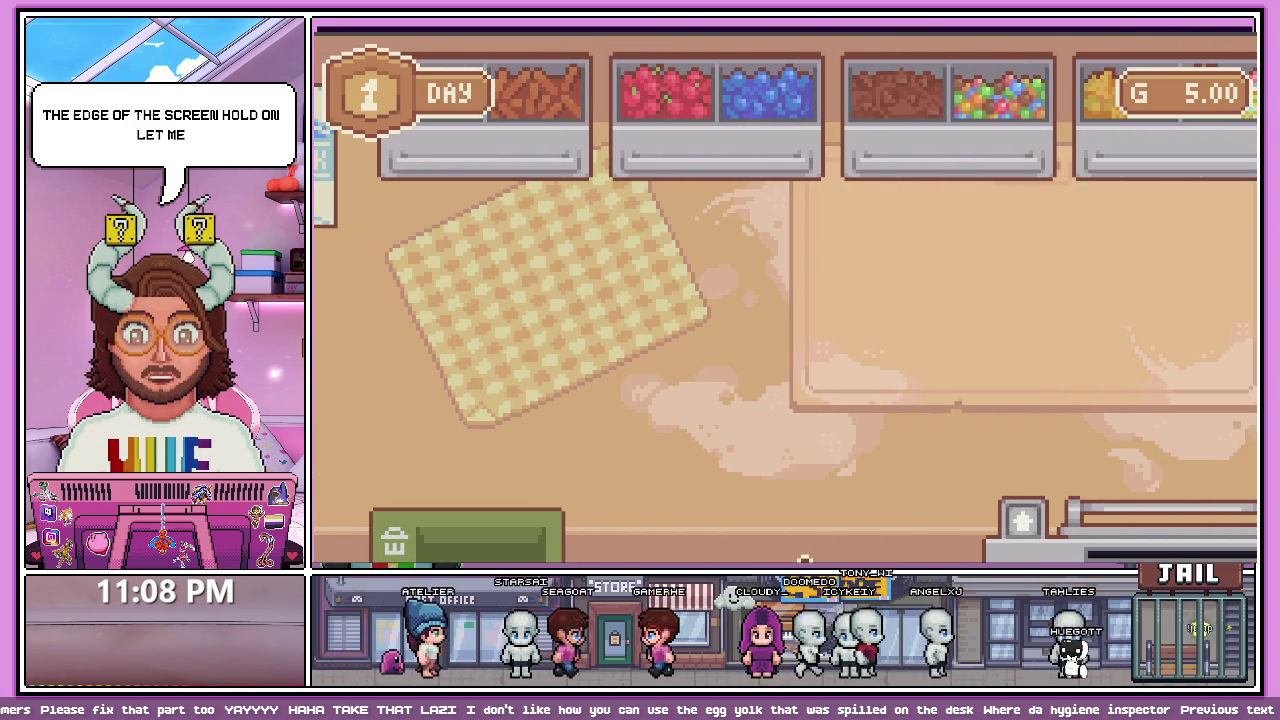
# - Stop the game and jump from the 'Could not load scene' error to app_Mixer.gd line 212
pyautogui.press('F8')
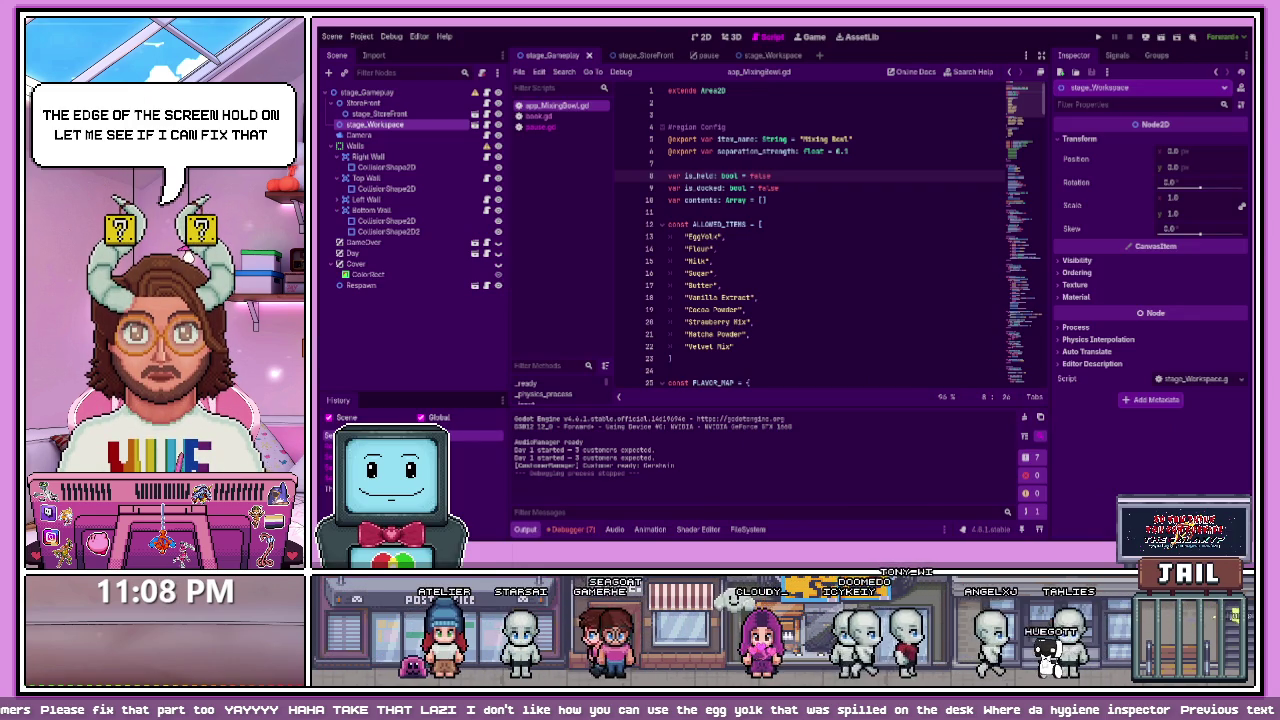
pyautogui.click(746, 529)
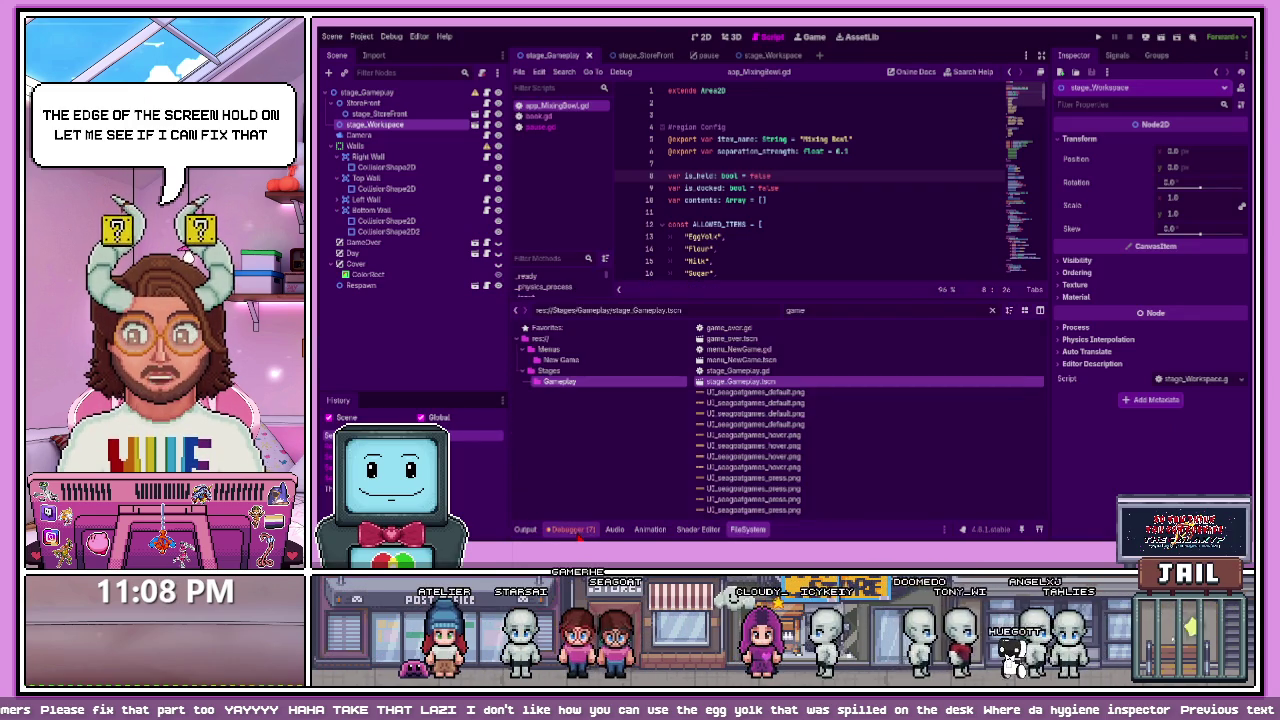
pyautogui.click(568, 529)
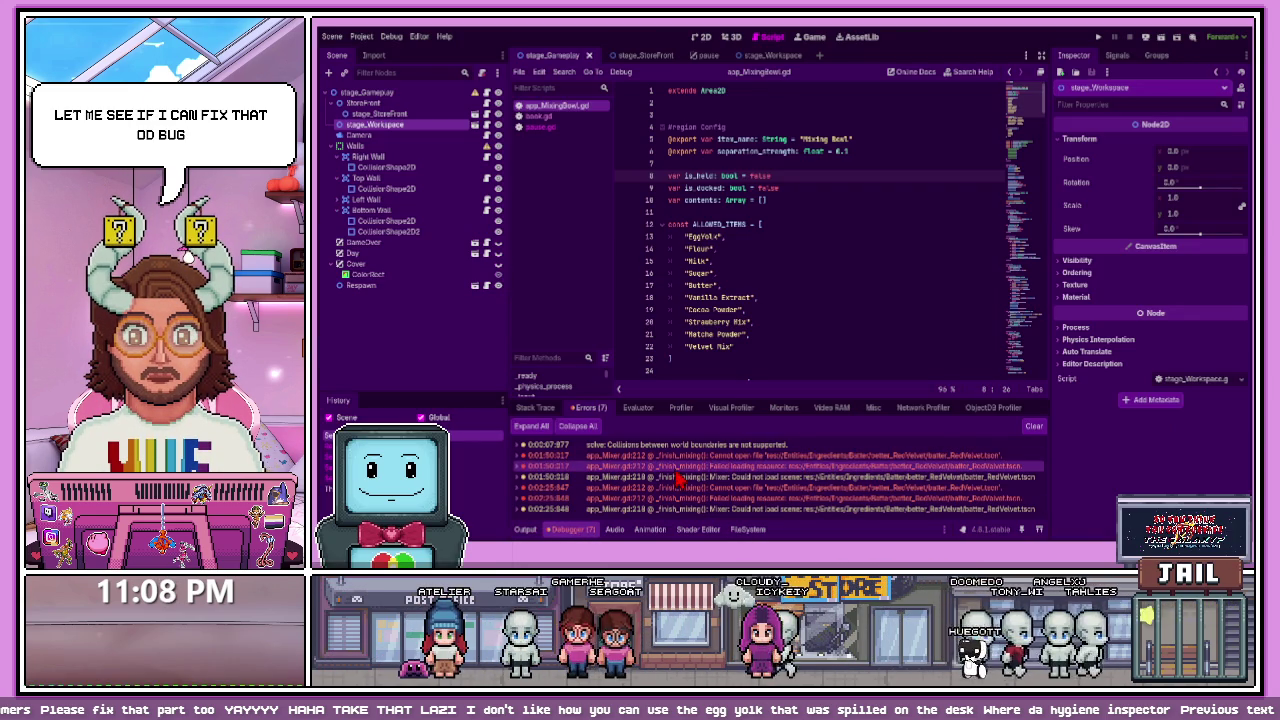
pyautogui.doubleClick(802, 458)
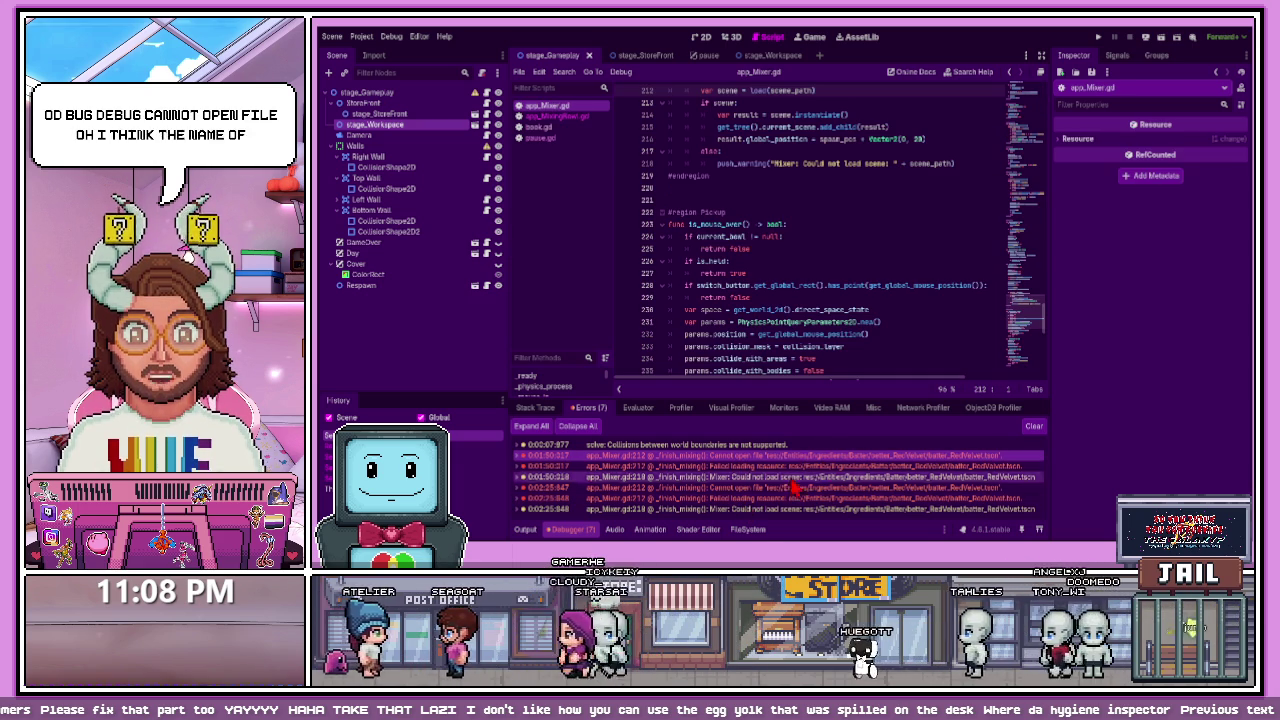
# - Filter the FileSystem dock for 'mixer' and open the app_Mixer.tscn scene
pyautogui.click(740, 530)
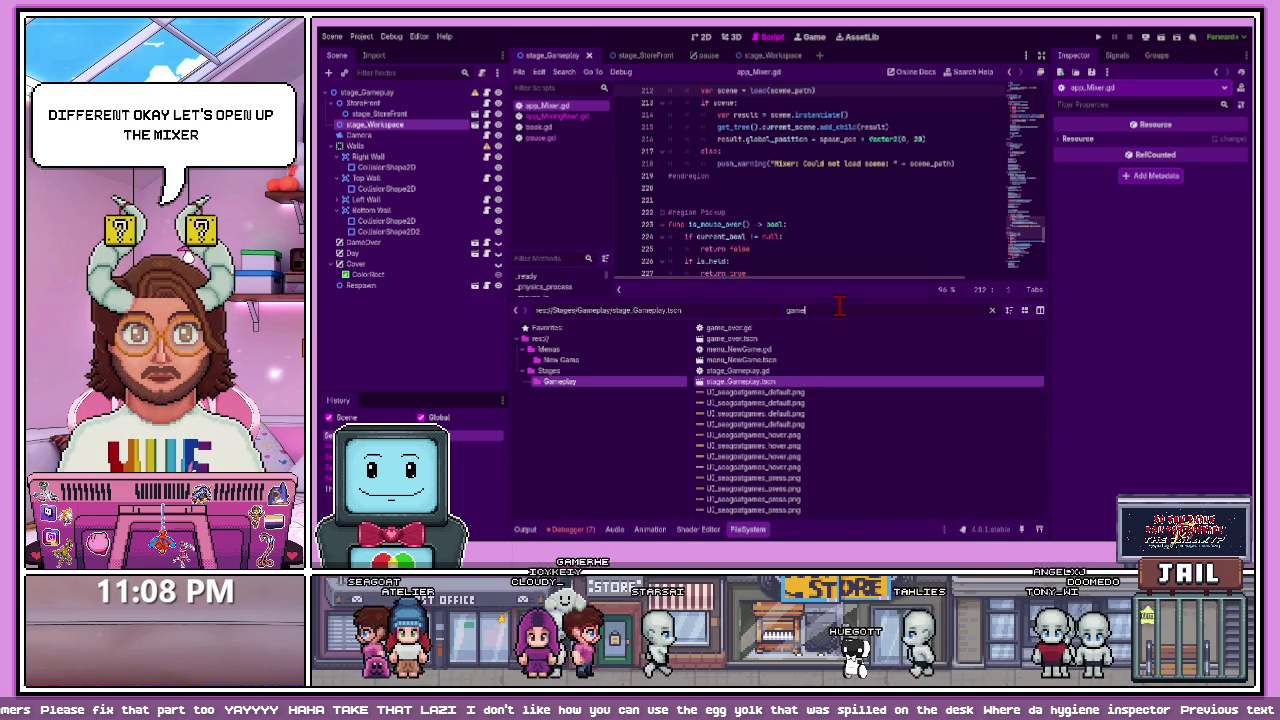
pyautogui.write('mixer')
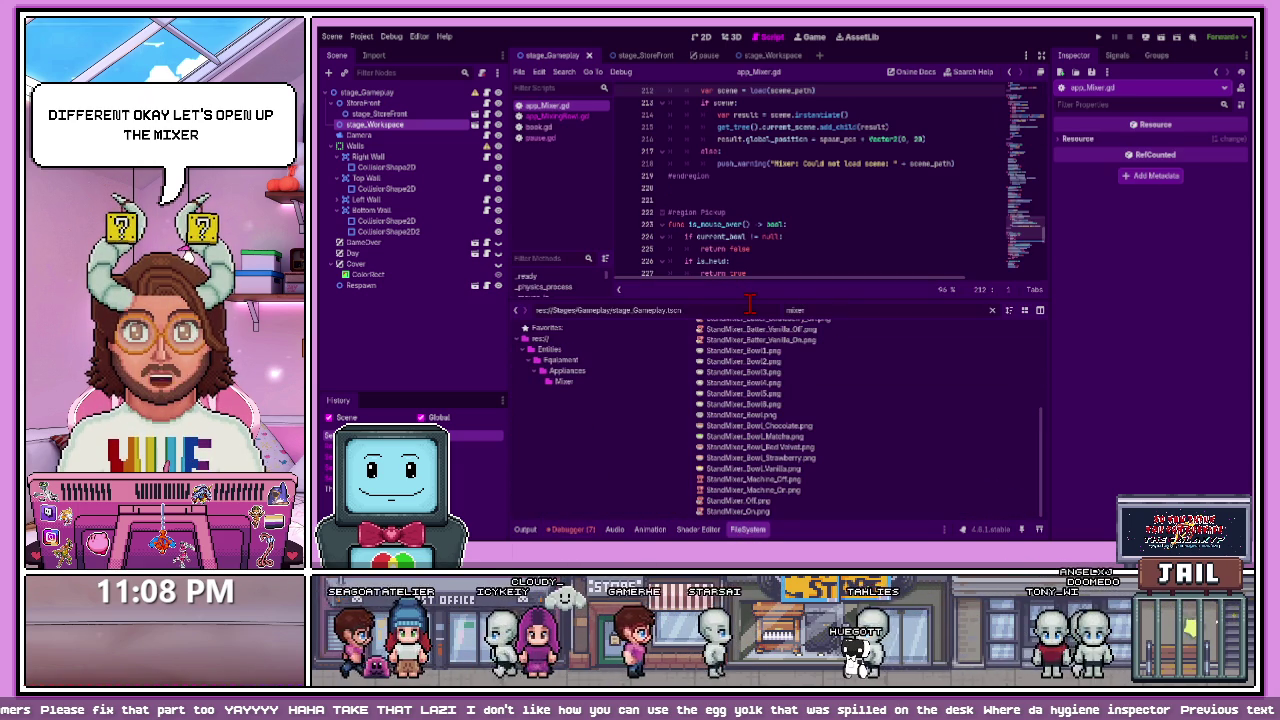
pyautogui.scroll(5, 750, 450)
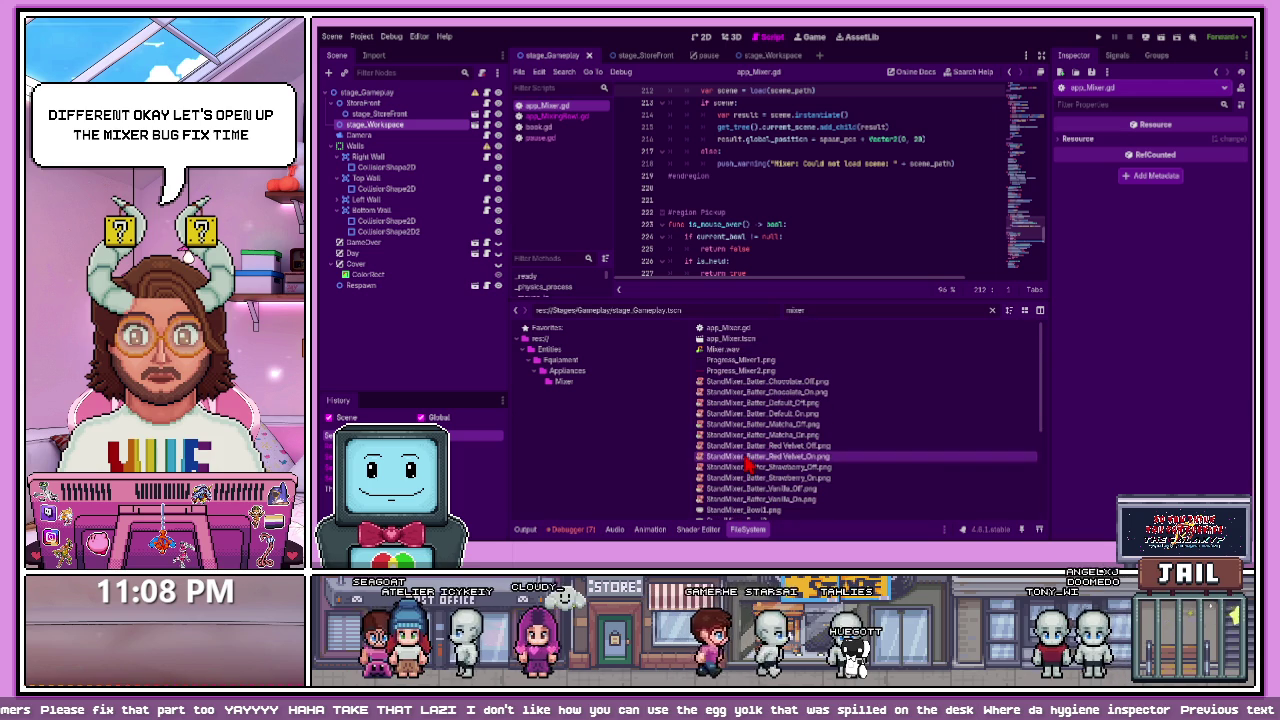
pyautogui.doubleClick(745, 342)
# - Open app_Mixer.gd in an enlarged script editor, scrolled to the batter paths at the top
pyautogui.click(743, 330)
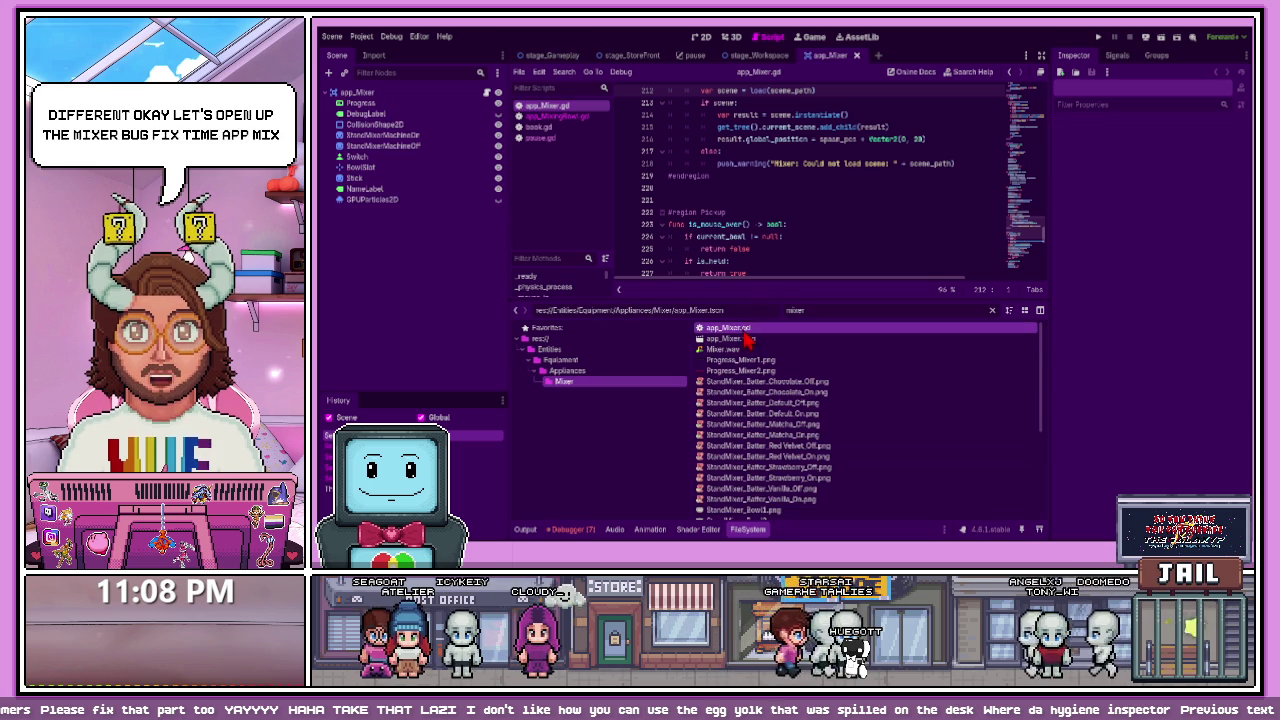
pyautogui.doubleClick(744, 331)
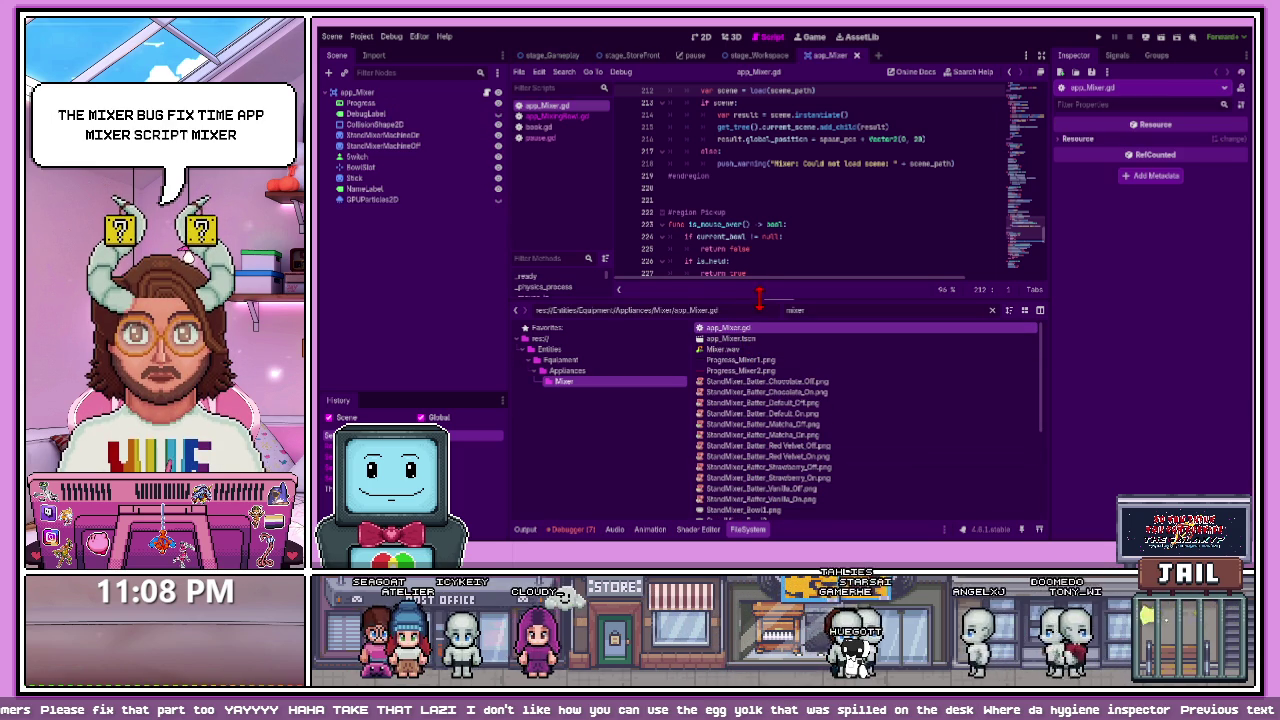
pyautogui.moveTo(759, 297); pyautogui.dragTo(760, 416)
pyautogui.scroll(15, 766, 280)
pyautogui.scroll(20, 766, 280)
pyautogui.moveTo(752, 397); pyautogui.dragTo(855, 408)
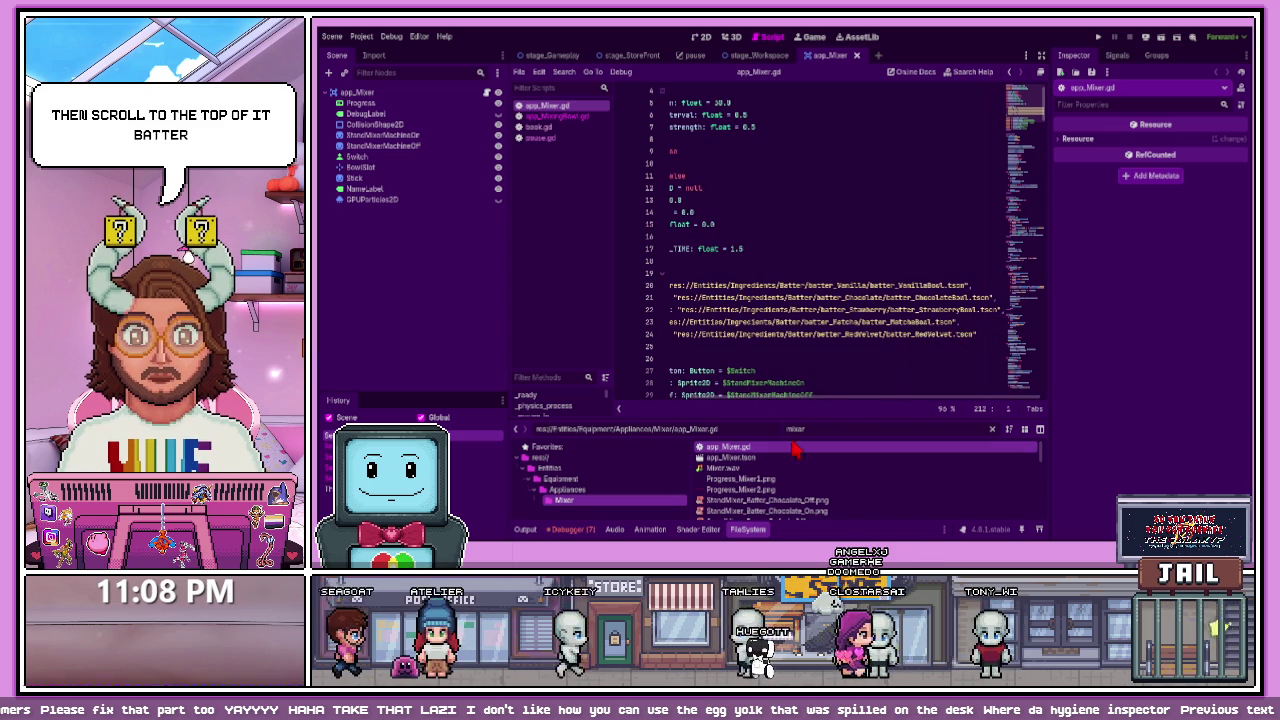
# - Delete the Red Velvet batter path on line 24 and filter the files for 'velve'
pyautogui.moveTo(986, 334); pyautogui.dragTo(767, 334)
pyautogui.press('BackSpace')
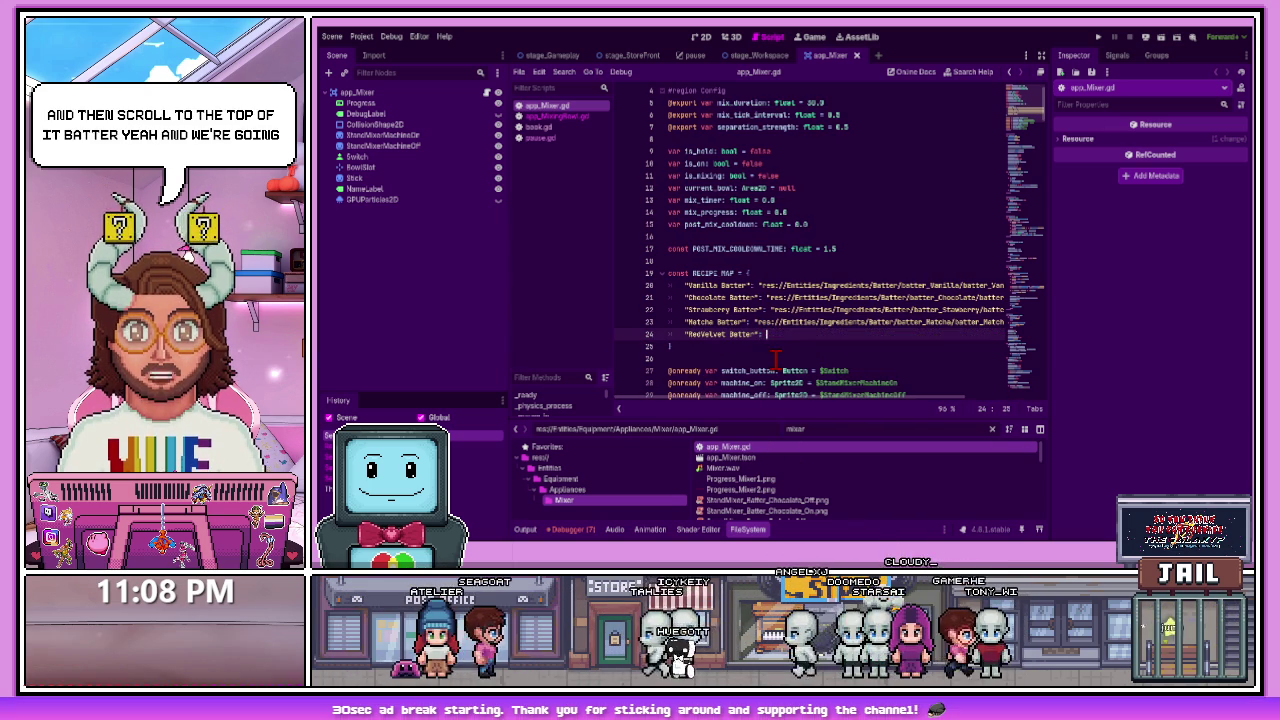
pyautogui.doubleClick(750, 428)
pyautogui.write('red')
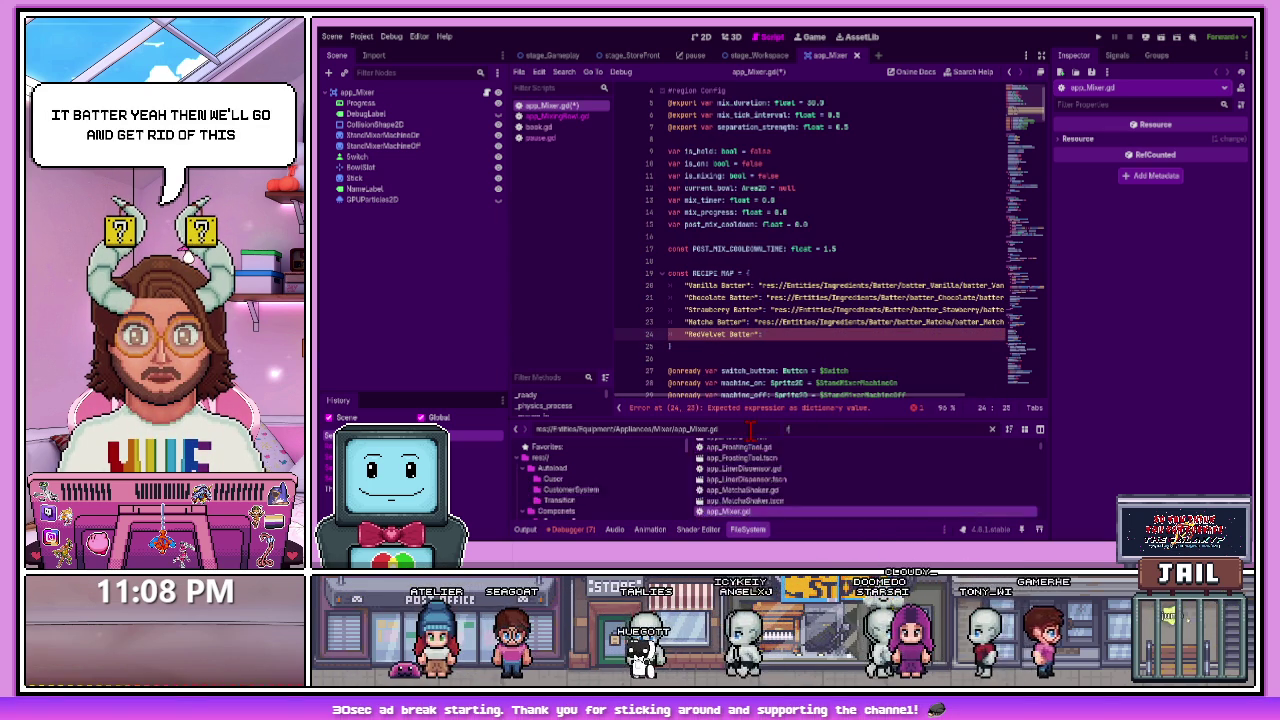
pyautogui.doubleClick(759, 428)
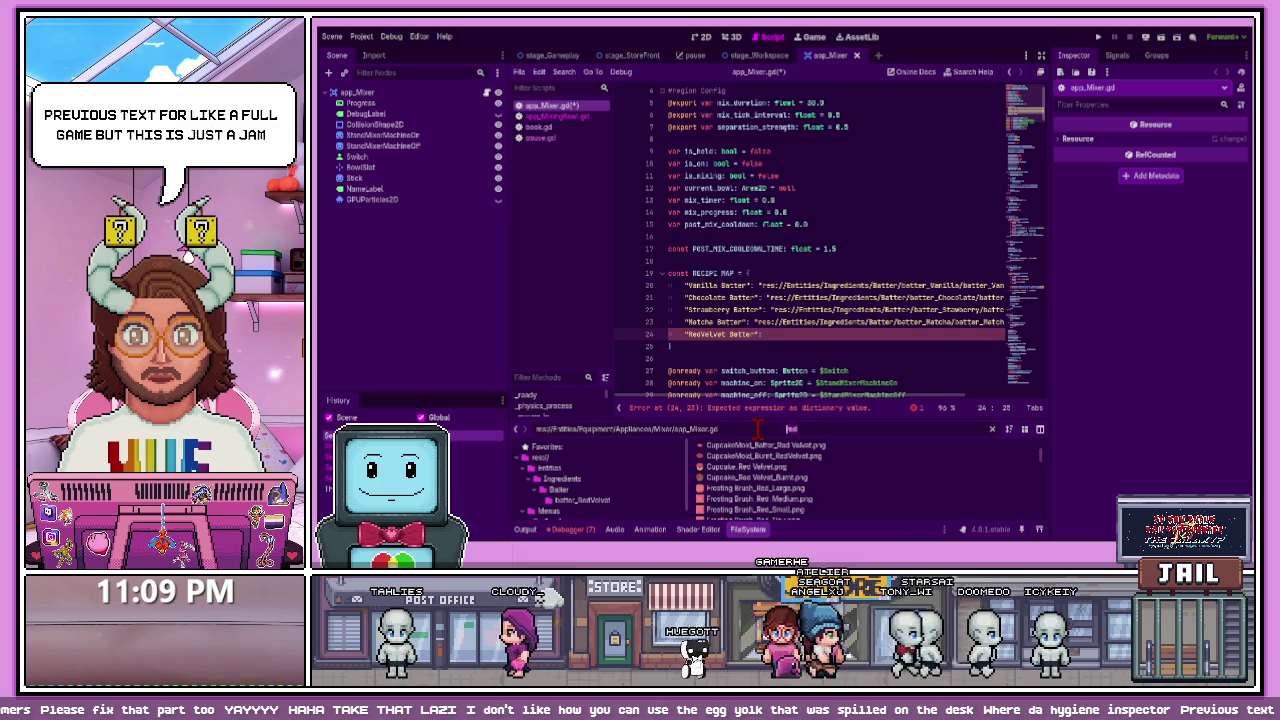
pyautogui.write('velve')
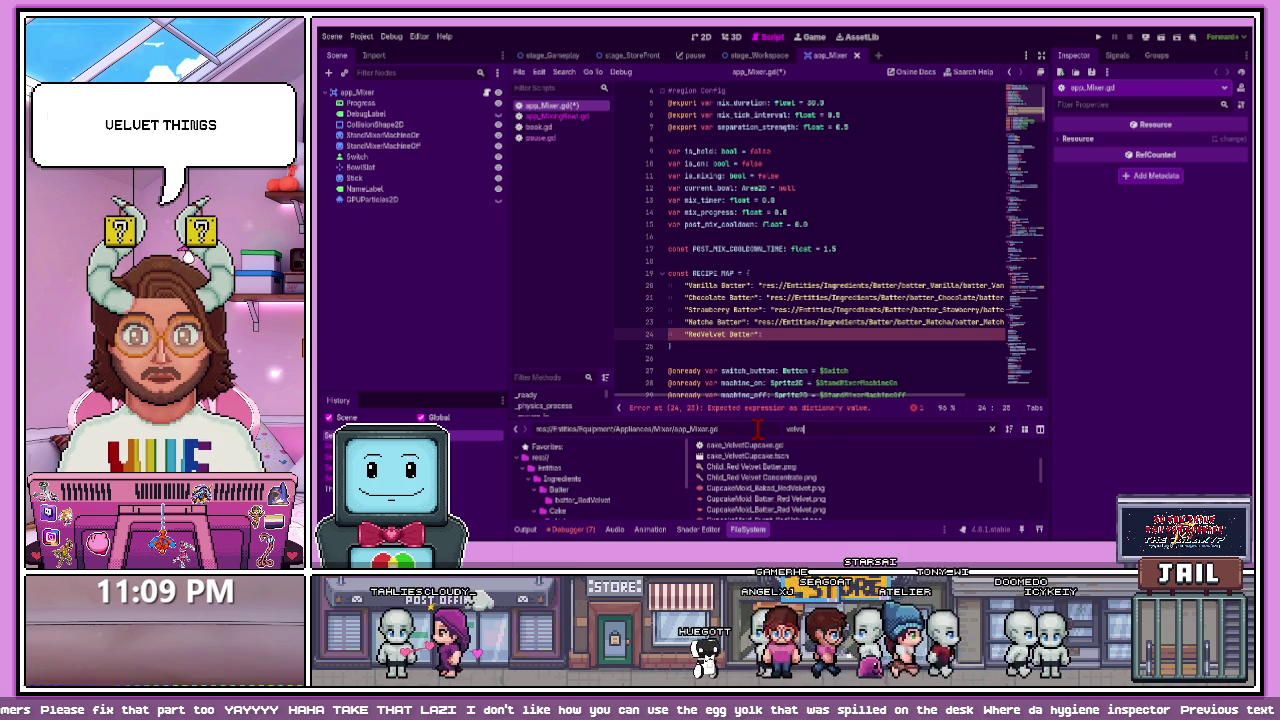
# - Browse the velvet results down to scoop_RedVelvet.tscn and enlarge the FileSystem panel
pyautogui.scroll(-1, 770, 482)
pyautogui.scroll(-5, 769, 479)
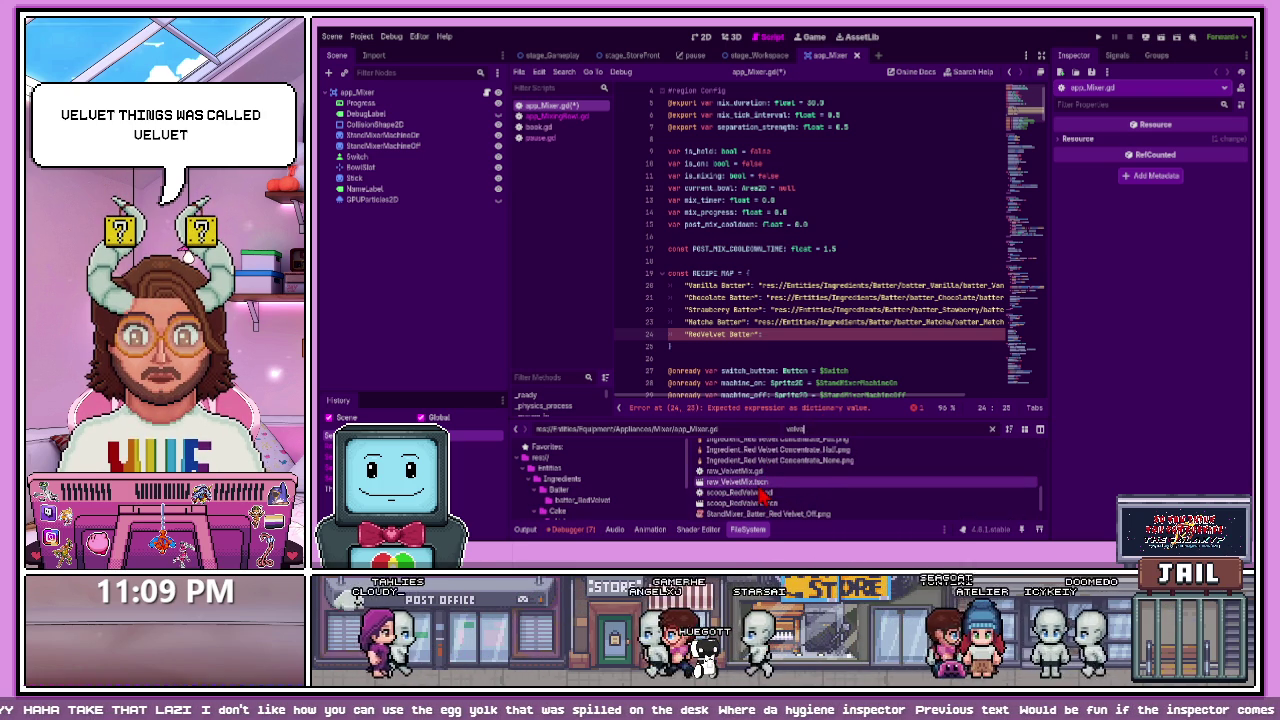
pyautogui.scroll(-2, 763, 493)
pyautogui.press('Down')
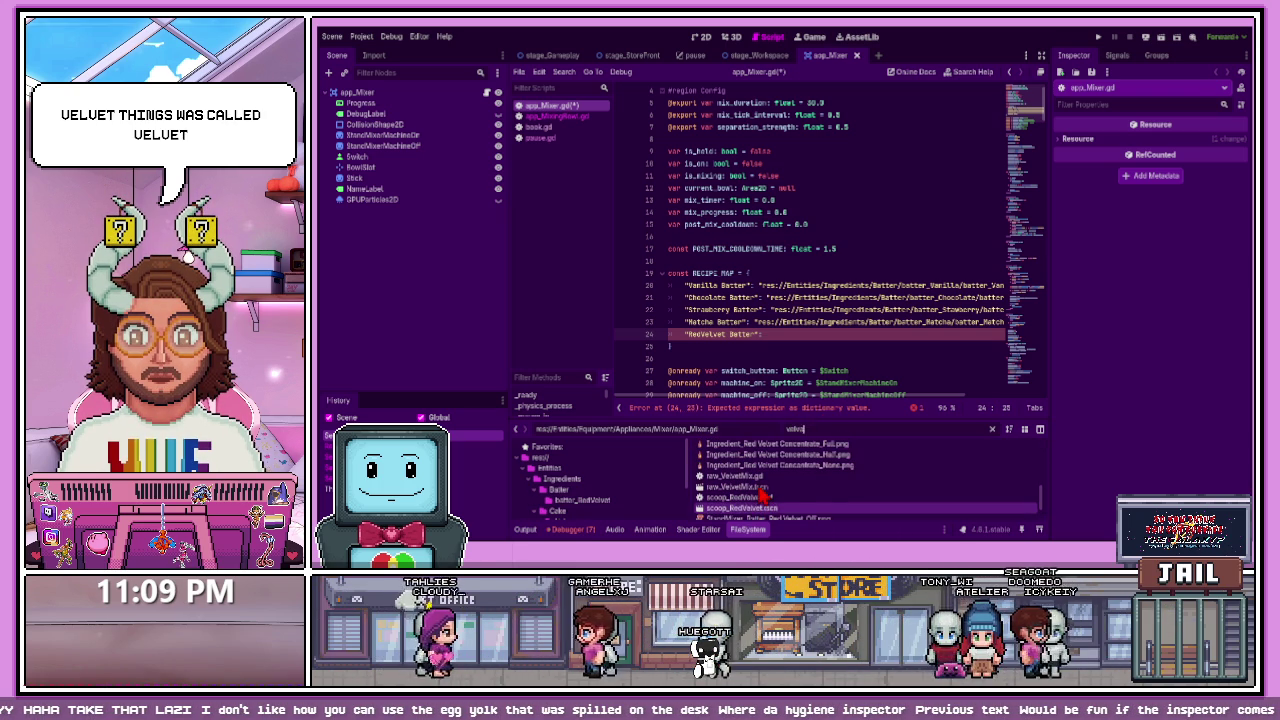
pyautogui.scroll(5, 765, 483)
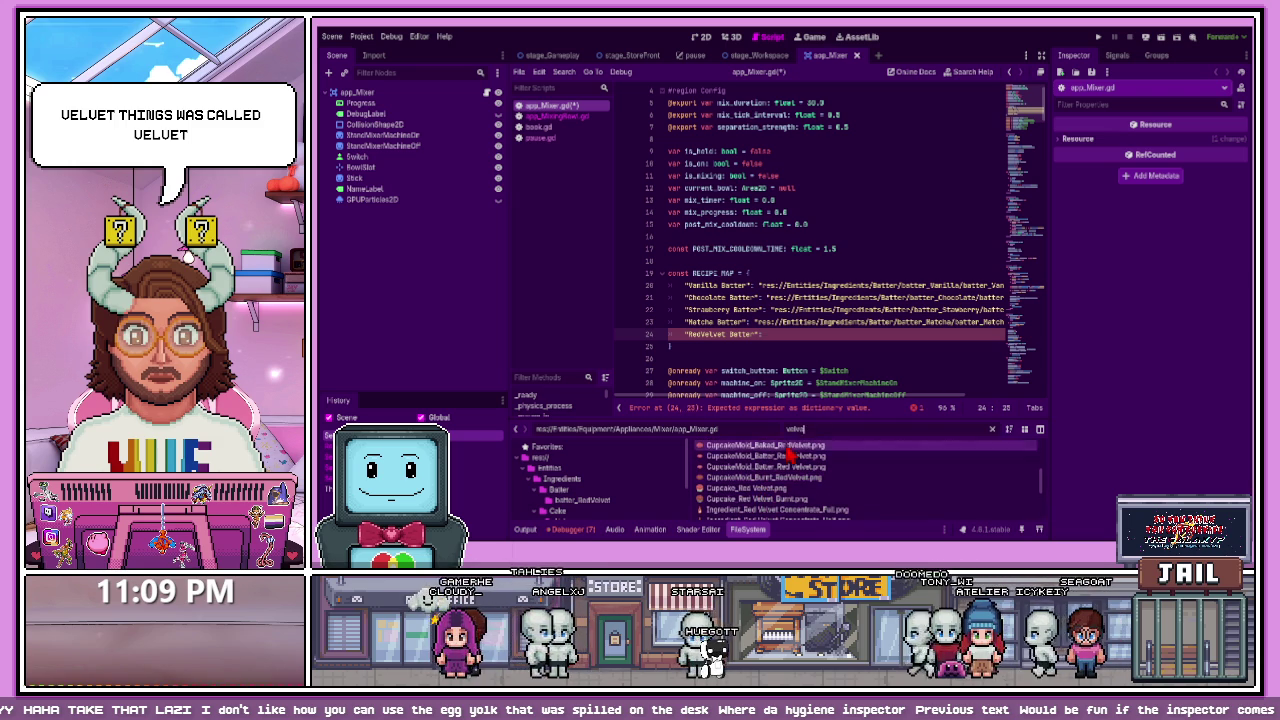
pyautogui.moveTo(800, 420)
pyautogui.mouseDown()
pyautogui.moveTo(795, 230)
pyautogui.moveTo(789, 299)
pyautogui.mouseUp()
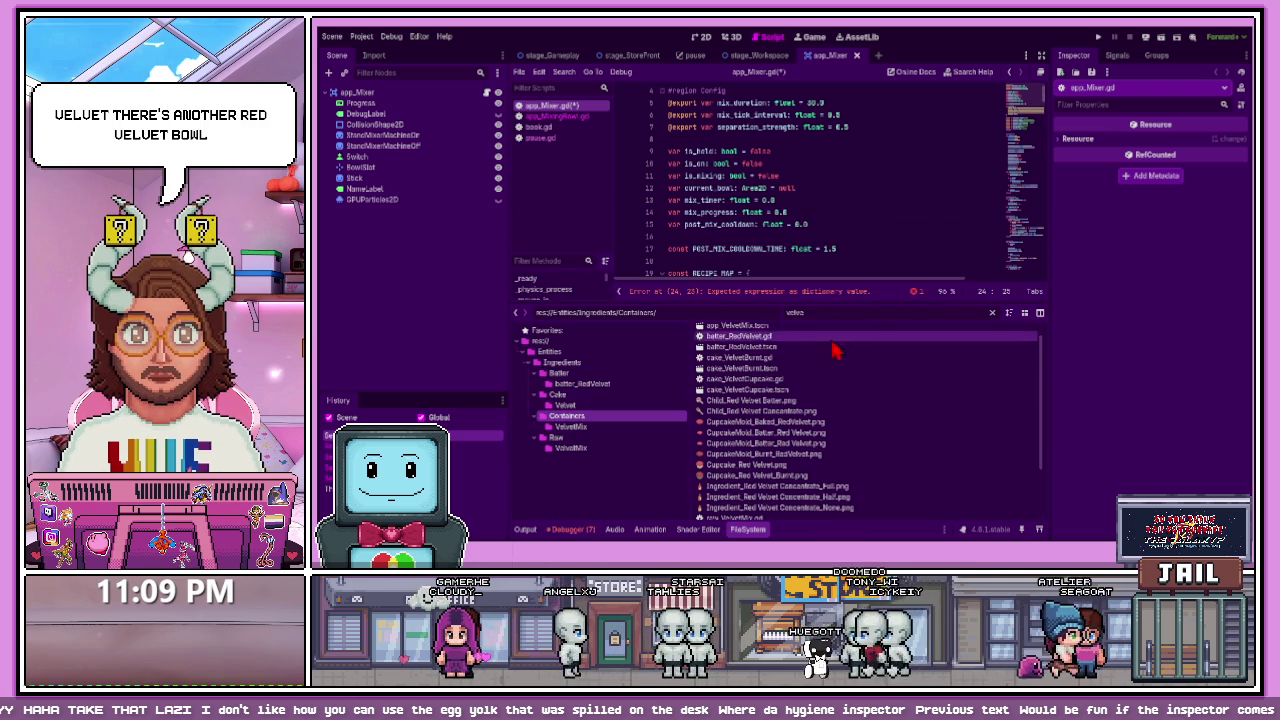
# - Filter the files for 'bowl' and open the MixingBowl folder
pyautogui.doubleClick(765, 313)
pyautogui.write('bowl')
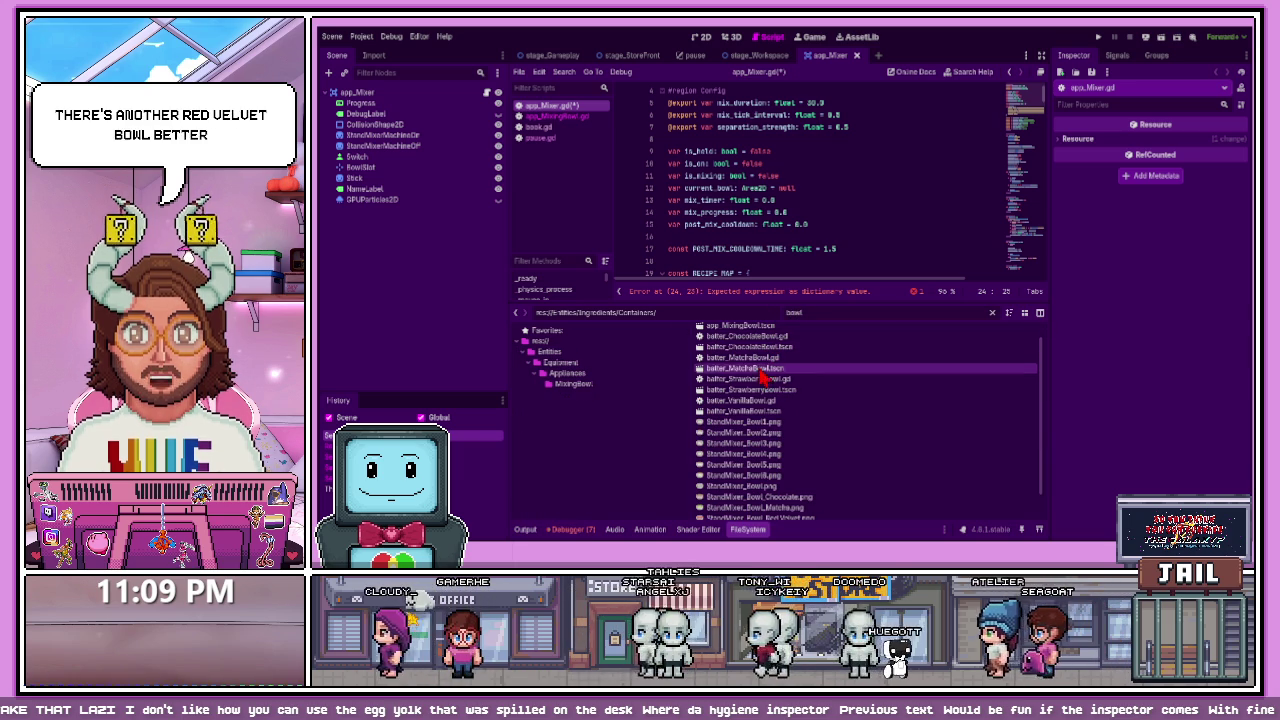
pyautogui.scroll(2, 760, 395)
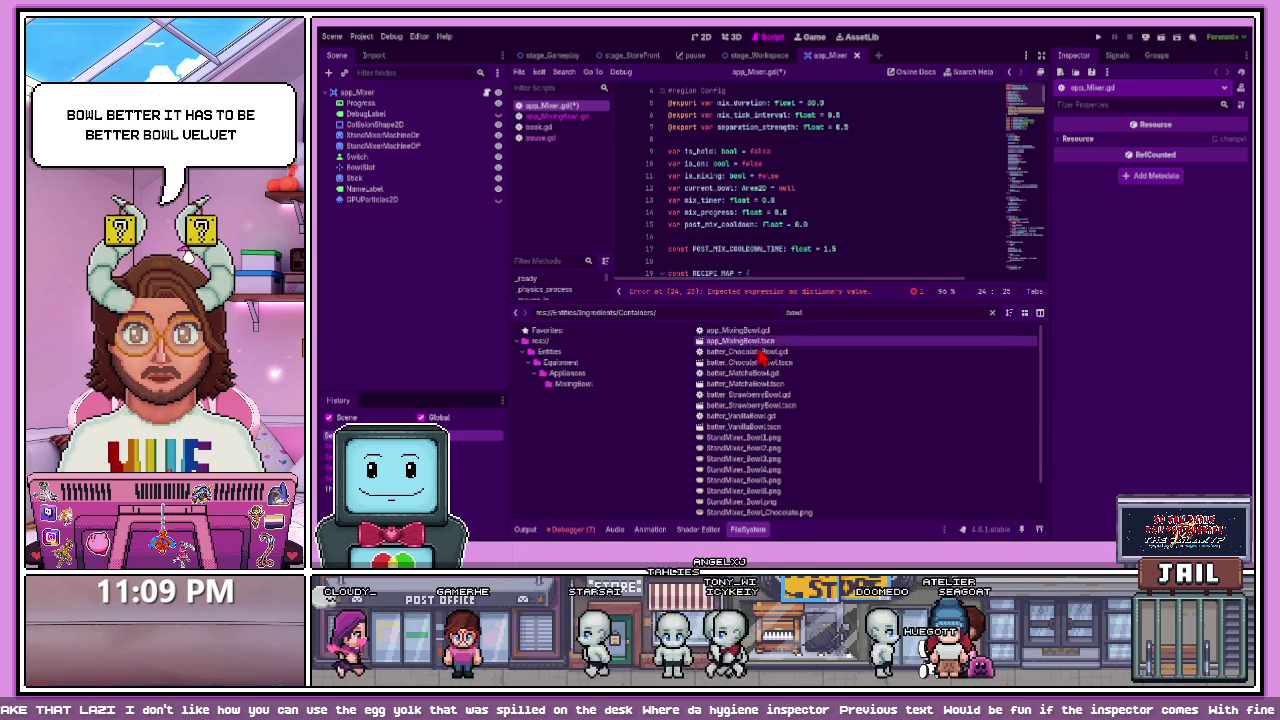
pyautogui.scroll(-4, 850, 224)
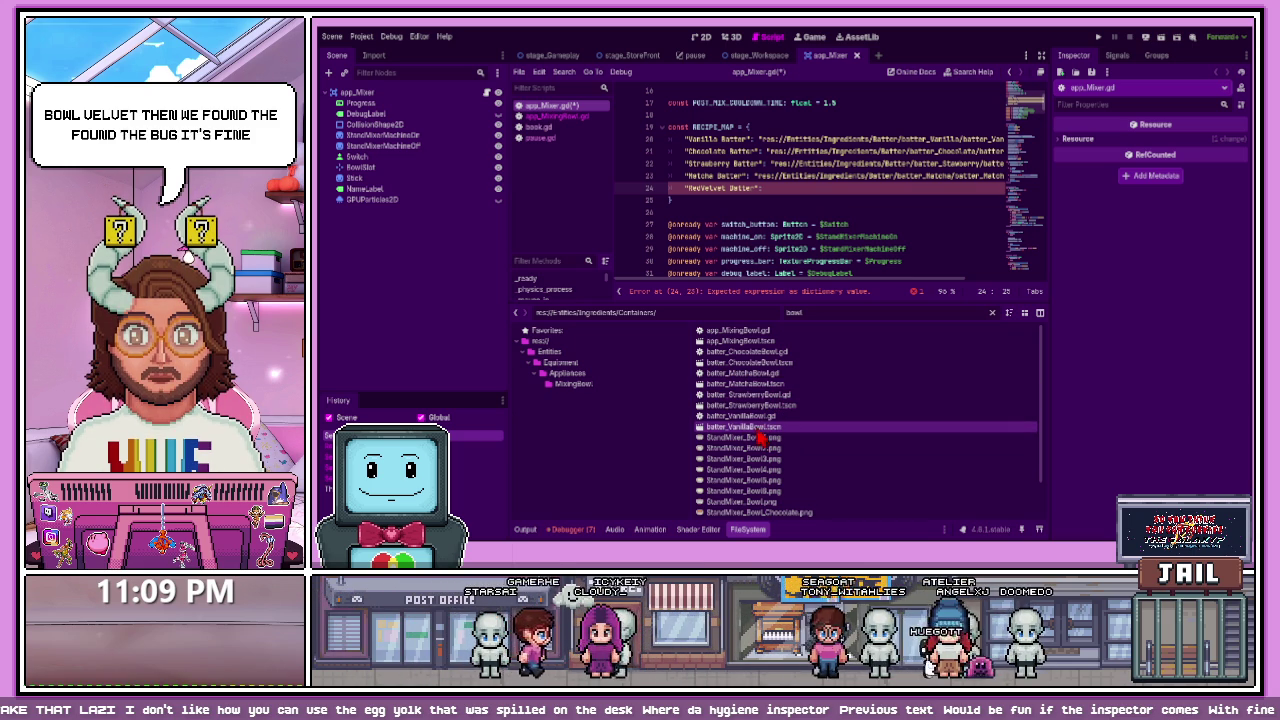
pyautogui.scroll(-3, 760, 430)
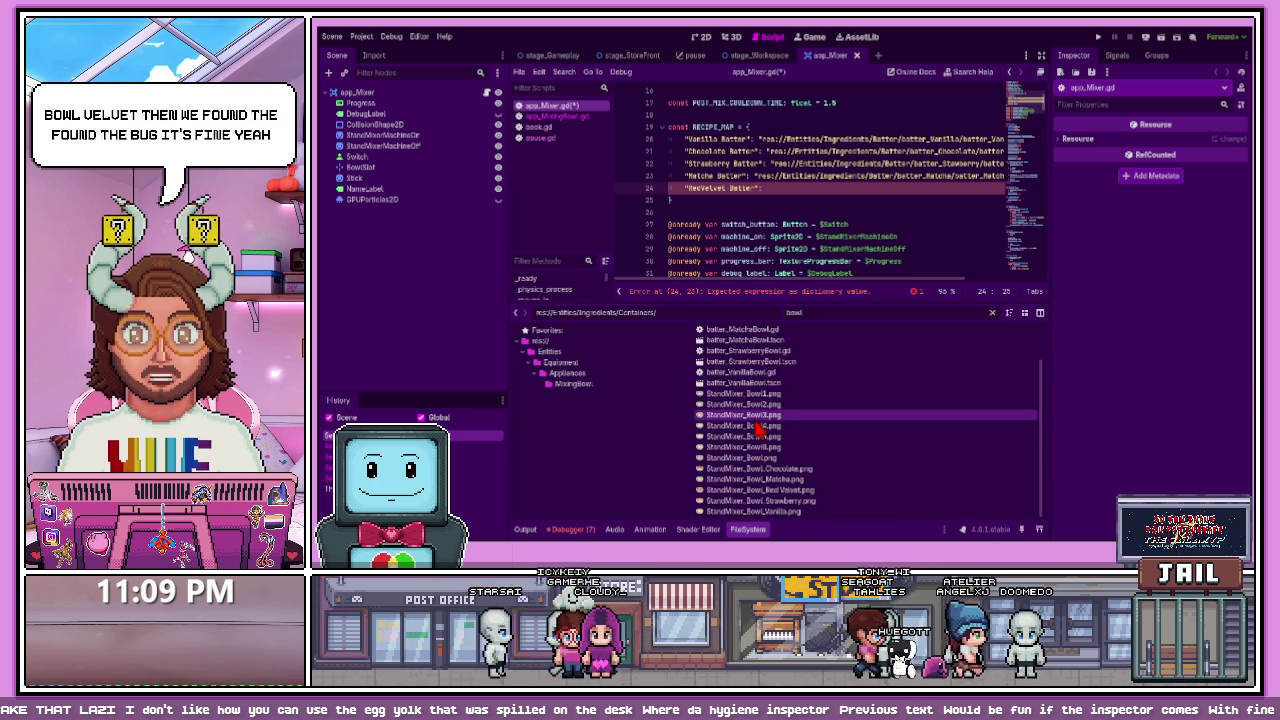
pyautogui.click(573, 383)
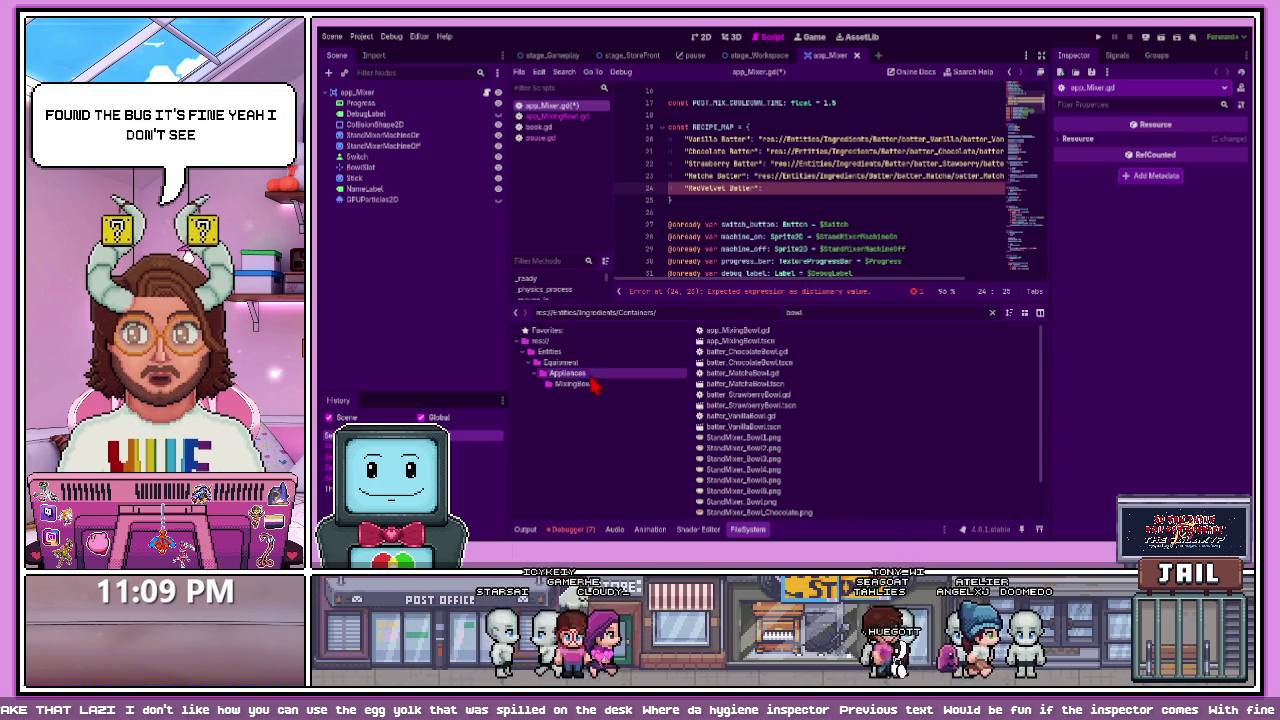
# - Open the app_MixingBowl scene and the batter_ChocolateBowl files
pyautogui.doubleClick(748, 342)
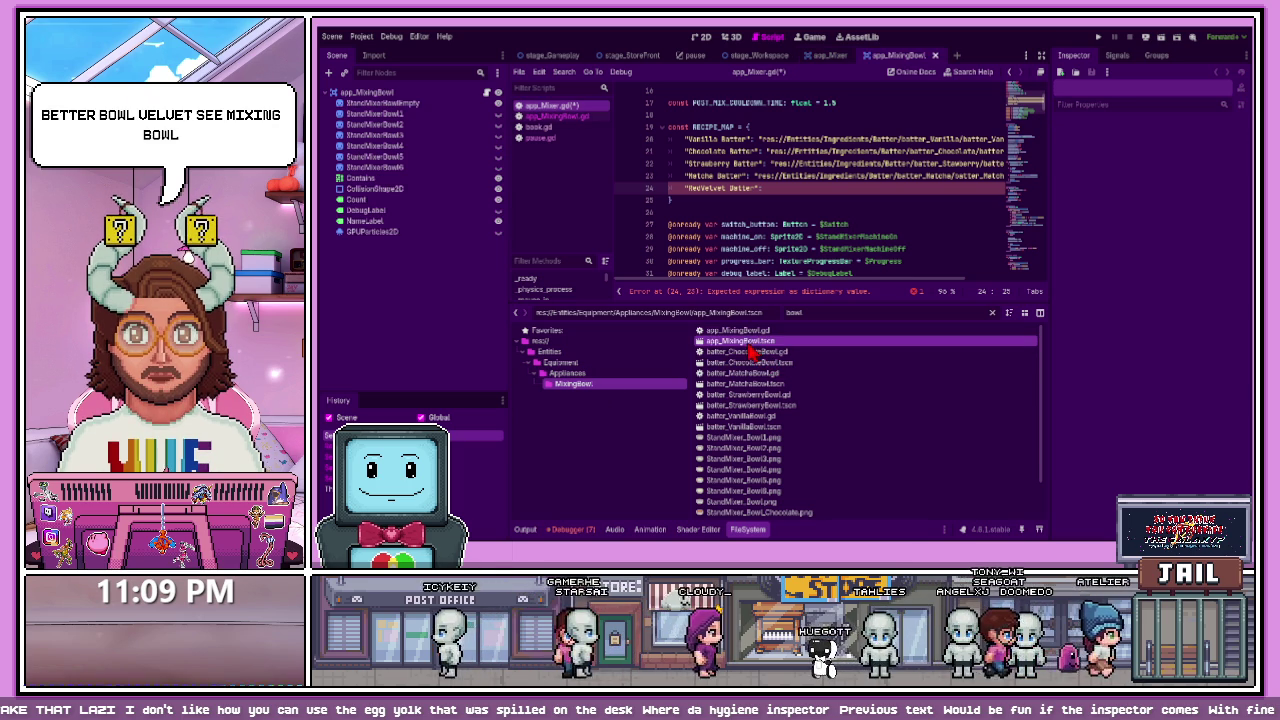
pyautogui.click(755, 352)
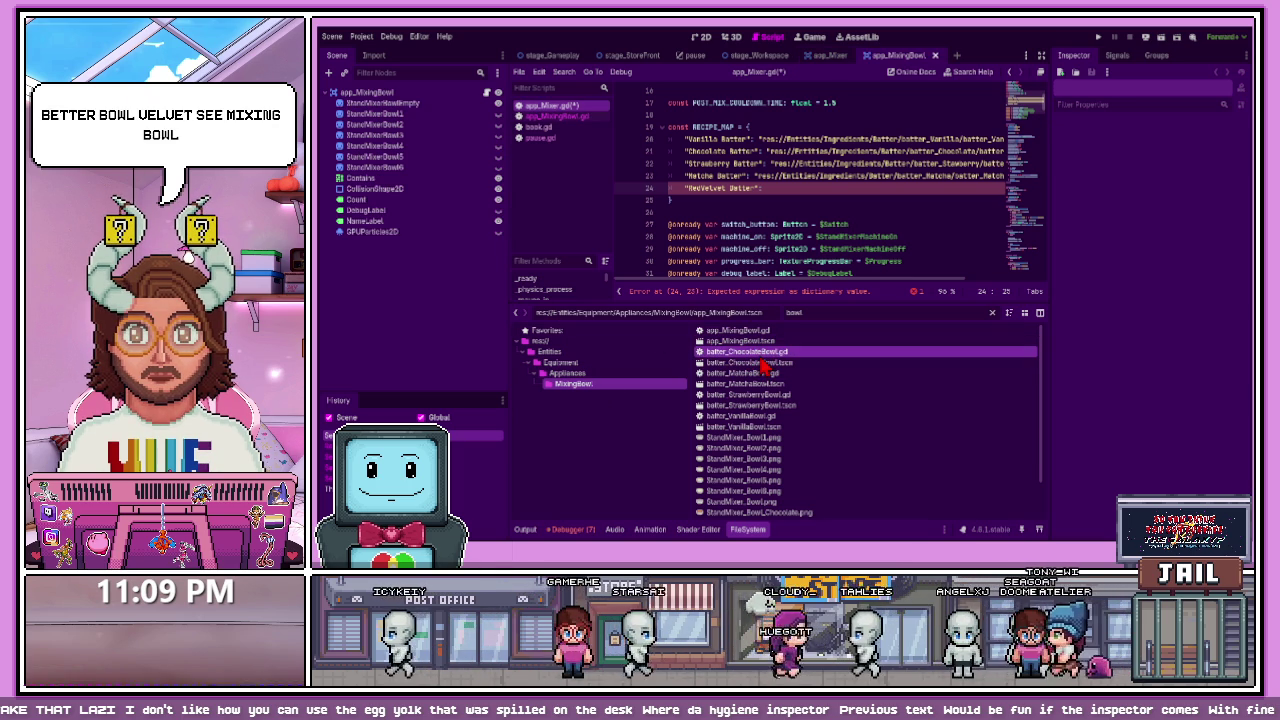
pyautogui.doubleClick(763, 366)
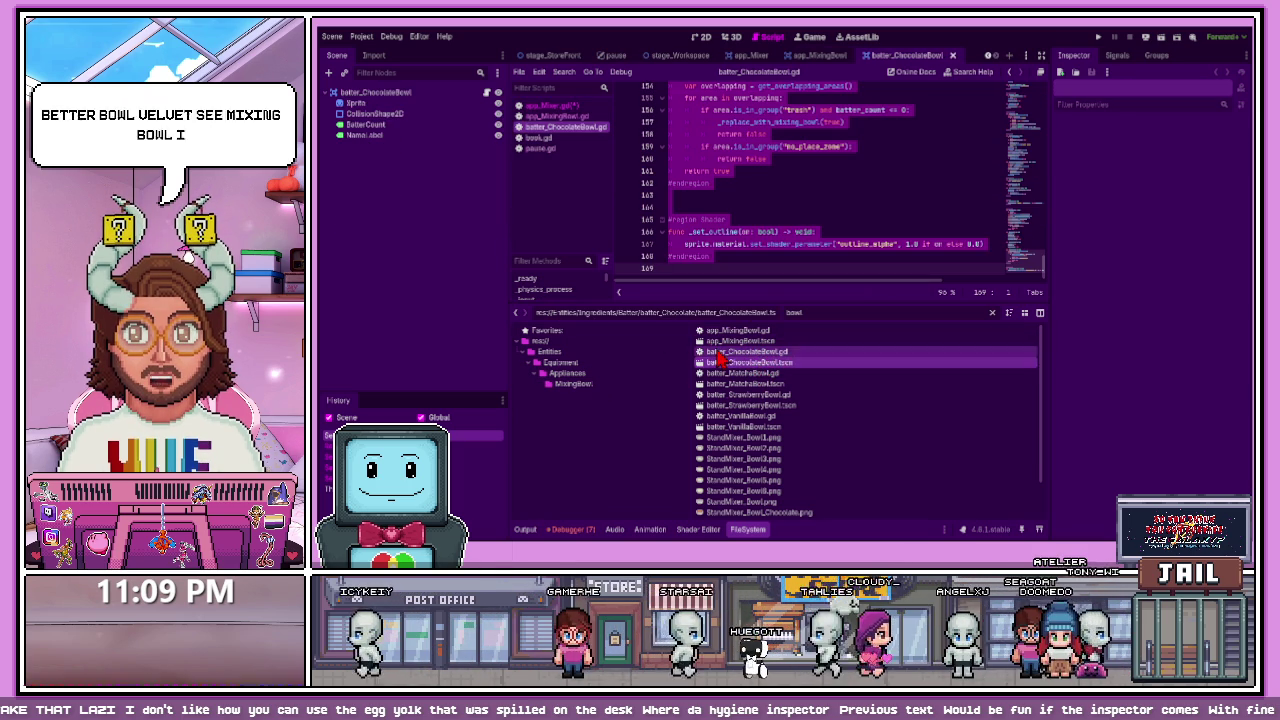
# - Clear the bowl filter, list the batter_RedVelvet folder, and return to the 2D view
pyautogui.click(995, 315)
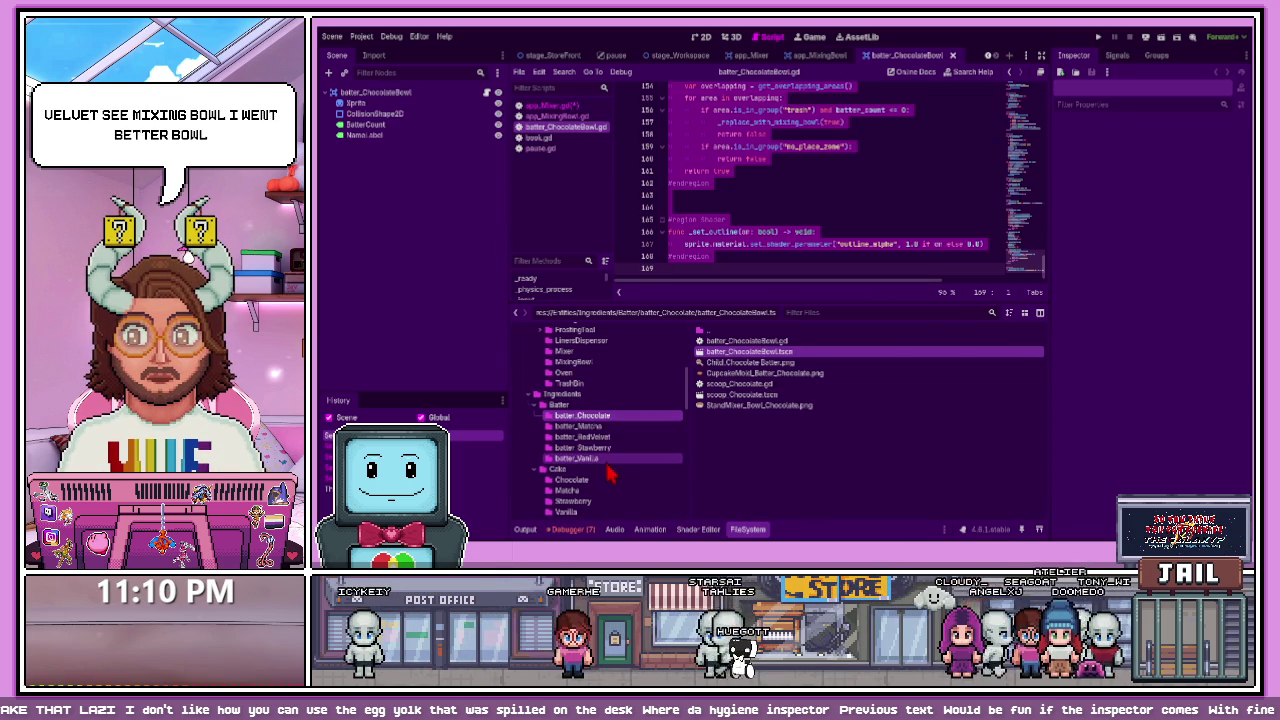
pyautogui.click(610, 438)
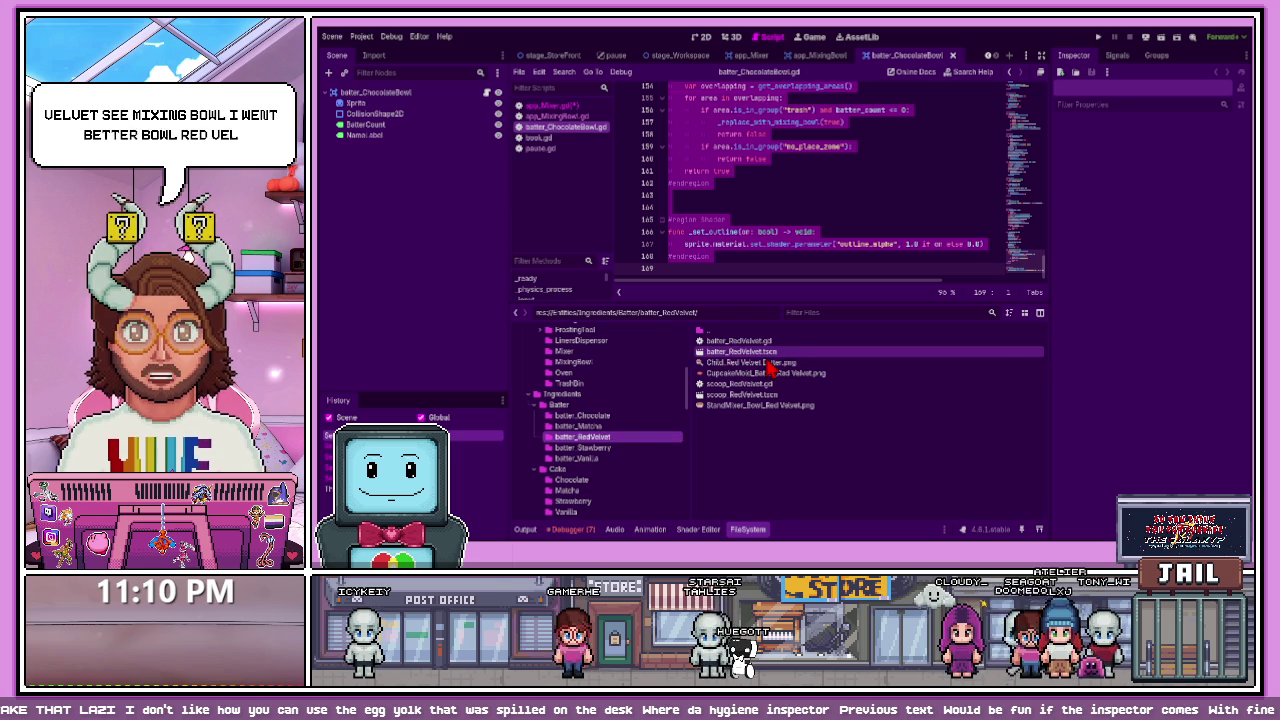
pyautogui.click(716, 36)
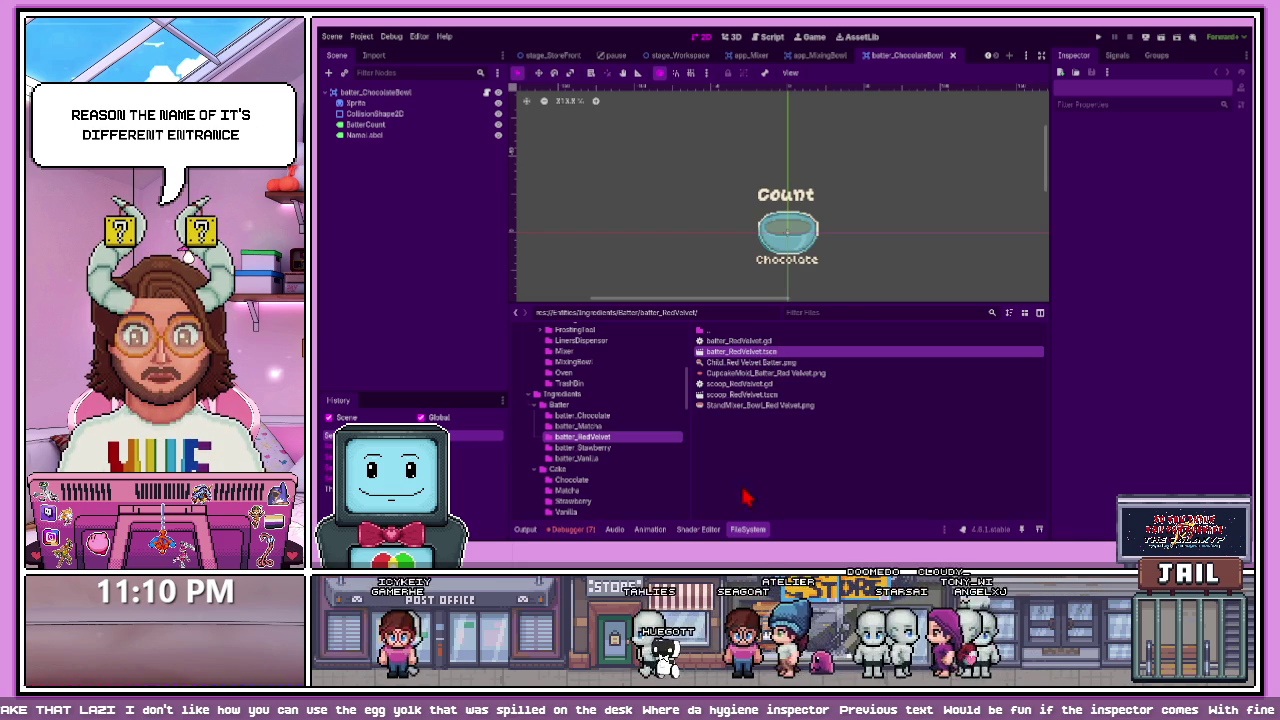
# - Insert the batter_RedVelvetBowl.tscn path into RECIPE_MAP line 24, save, and run the game
pyautogui.click(775, 356)
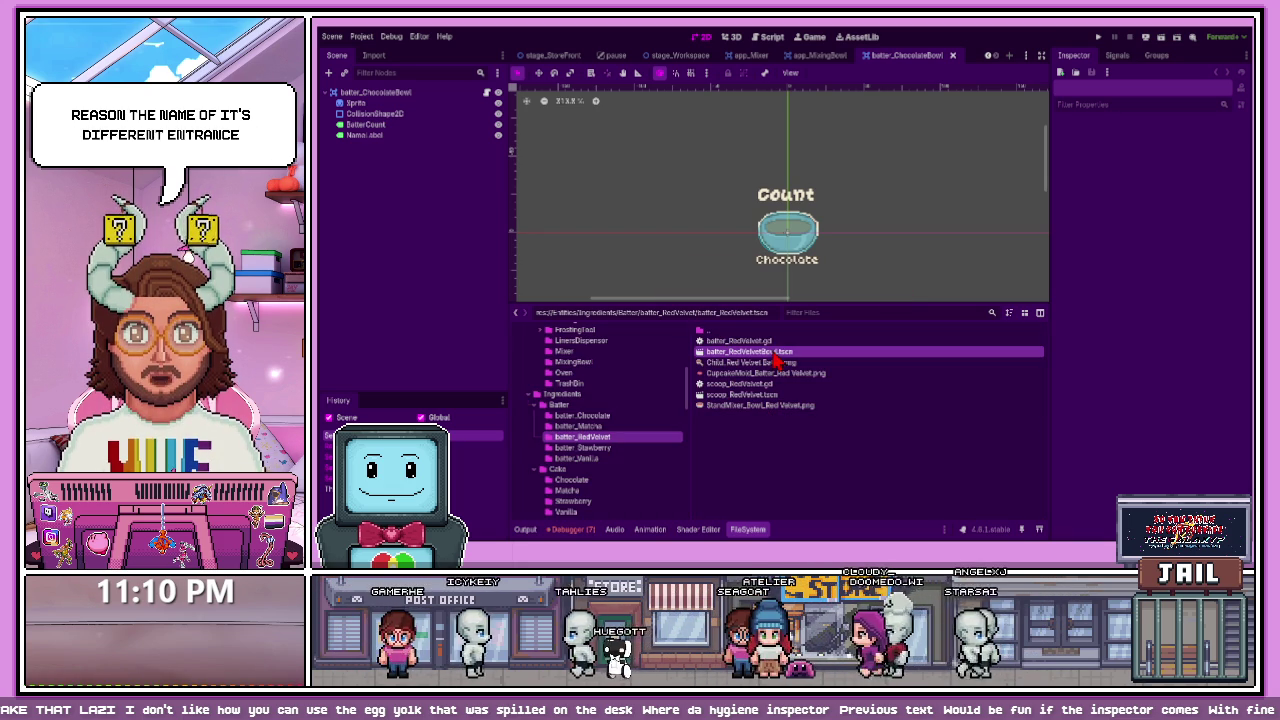
pyautogui.click(752, 55)
pyautogui.click(487, 92)
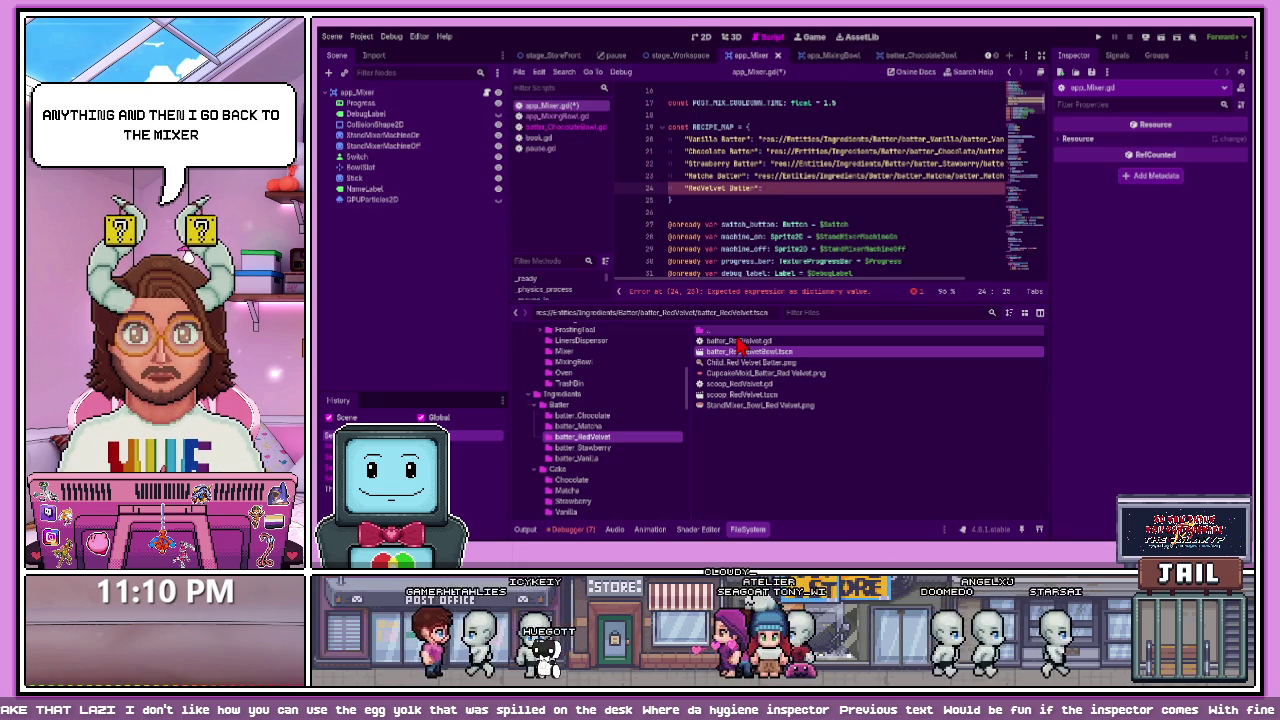
pyautogui.moveTo(748, 362); pyautogui.dragTo(775, 188)
pyautogui.click(881, 234)
pyautogui.hotkey('ctrl', 's')
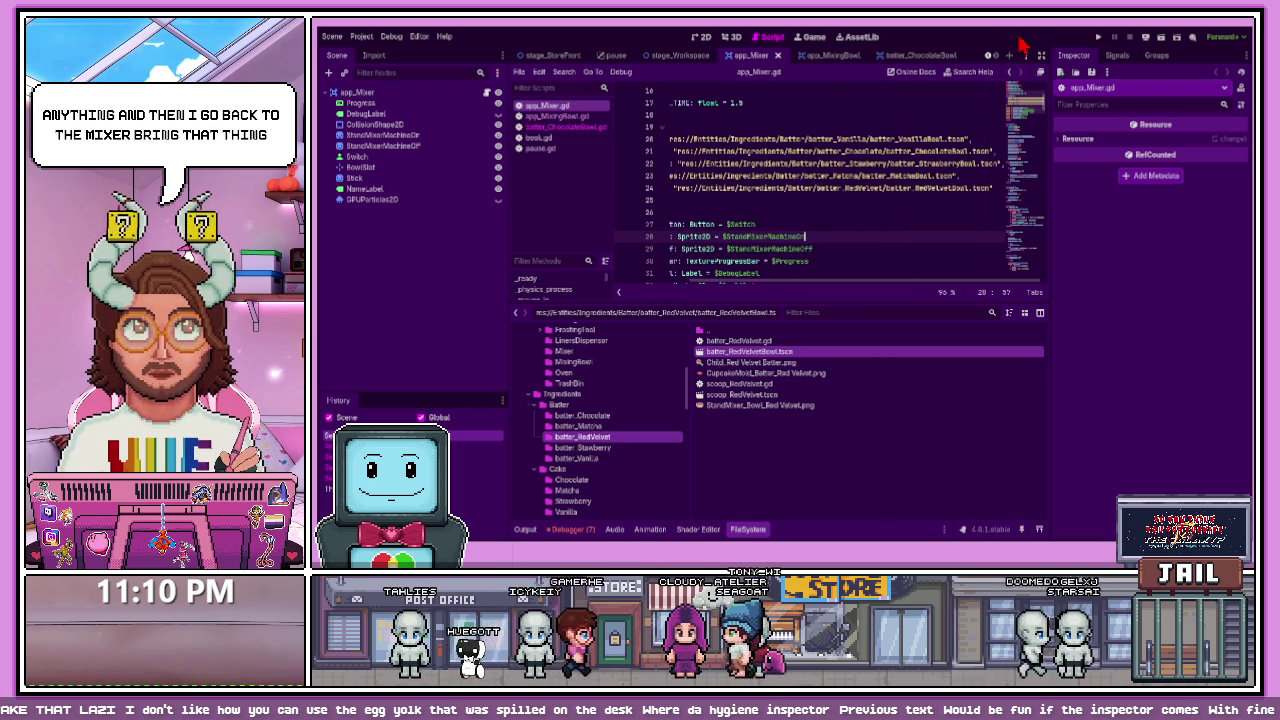
pyautogui.press('F5')
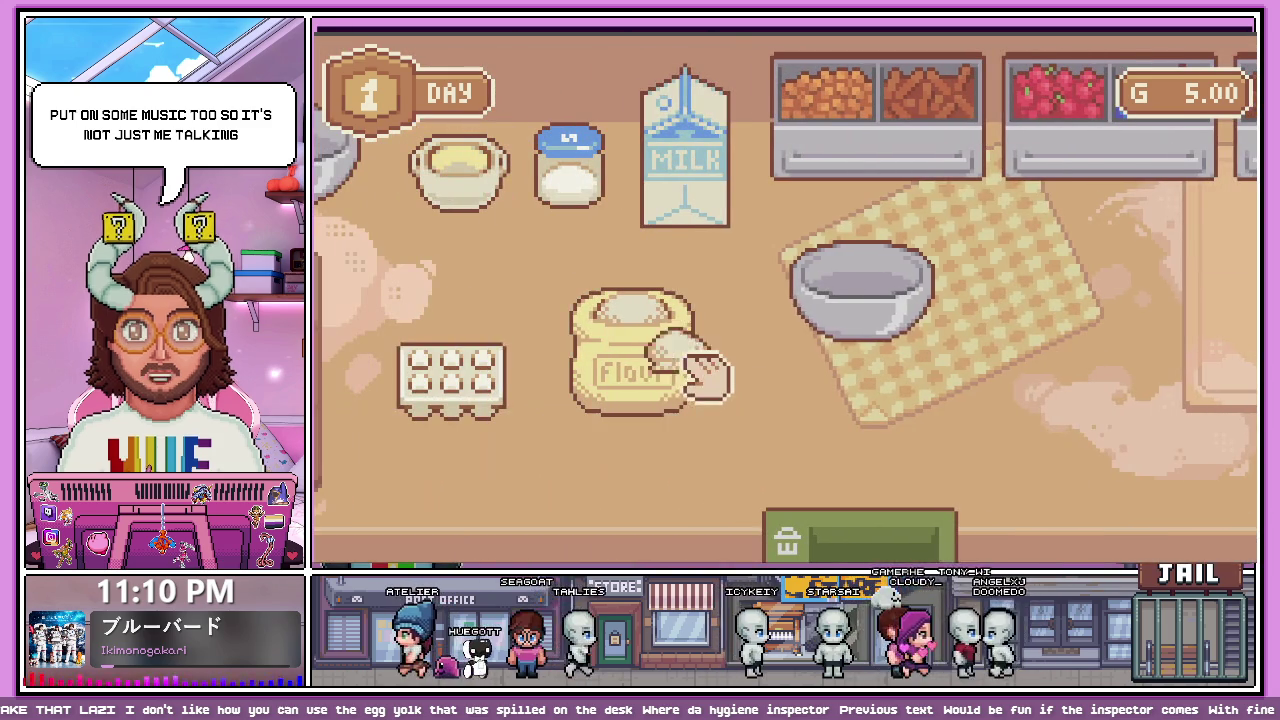
# - Mix flour, milk, sugar, butter and egg into a pink batter and set it aside
pyautogui.moveTo(690, 370); pyautogui.dragTo(810, 292)
pyautogui.click(685, 190)
pyautogui.click(570, 170)
pyautogui.moveTo(510, 220); pyautogui.dragTo(845, 280)
pyautogui.moveTo(460, 375)
pyautogui.mouseDown()
pyautogui.moveTo(828, 286)
pyautogui.moveTo(874, 343)
pyautogui.moveTo(925, 370)
pyautogui.moveTo(857, 343)
pyautogui.mouseUp()
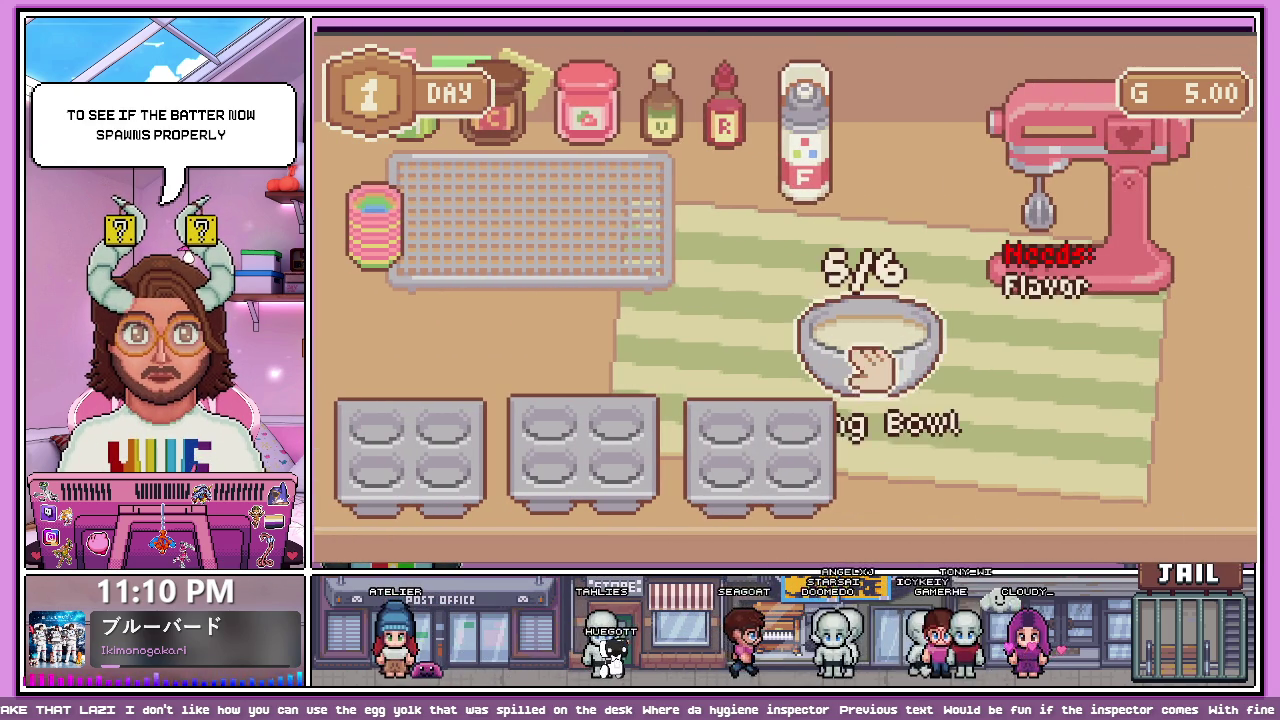
pyautogui.moveTo(868, 338); pyautogui.dragTo(1048, 290)
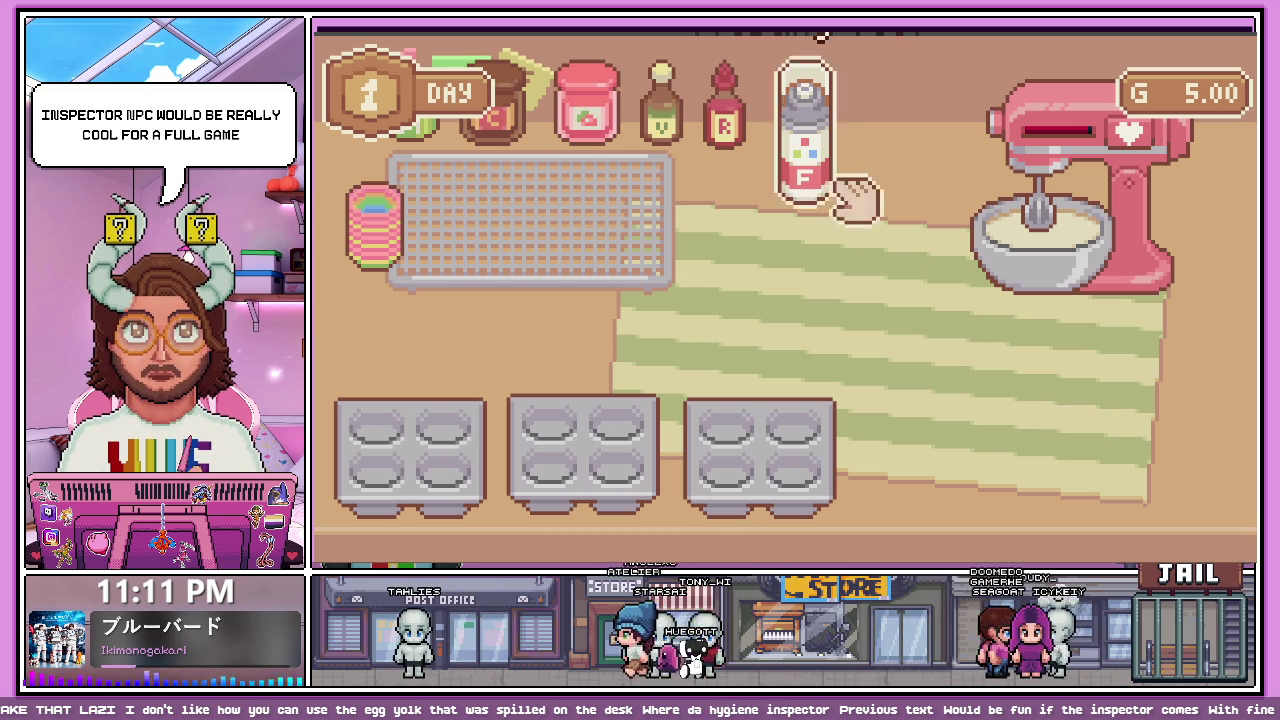
pyautogui.moveTo(1010, 370)
pyautogui.mouseDown()
pyautogui.moveTo(951, 337)
pyautogui.moveTo(740, 370)
pyautogui.moveTo(749, 343)
pyautogui.mouseUp()
# - Line the muffin tray with four liners and bring the pink batter beside it
pyautogui.moveTo(714, 243)
pyautogui.mouseDown()
pyautogui.moveTo(765, 432)
pyautogui.moveTo(857, 266)
pyautogui.mouseUp()
pyautogui.moveTo(678, 228)
pyautogui.mouseDown()
pyautogui.moveTo(686, 243)
pyautogui.moveTo(857, 266)
pyautogui.moveTo(710, 265)
pyautogui.moveTo(783, 272)
pyautogui.mouseUp()
pyautogui.moveTo(680, 230)
pyautogui.mouseDown()
pyautogui.moveTo(714, 263)
pyautogui.moveTo(850, 275)
pyautogui.mouseUp()
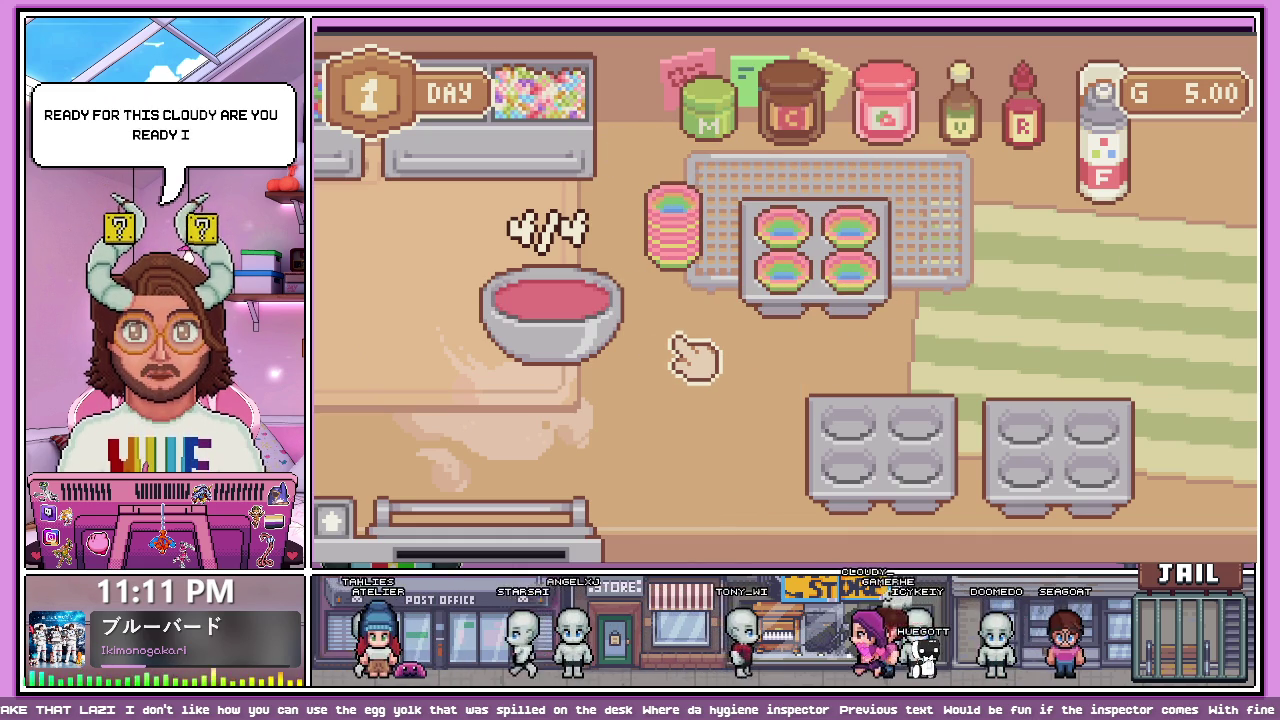
pyautogui.moveTo(673, 228); pyautogui.dragTo(662, 168)
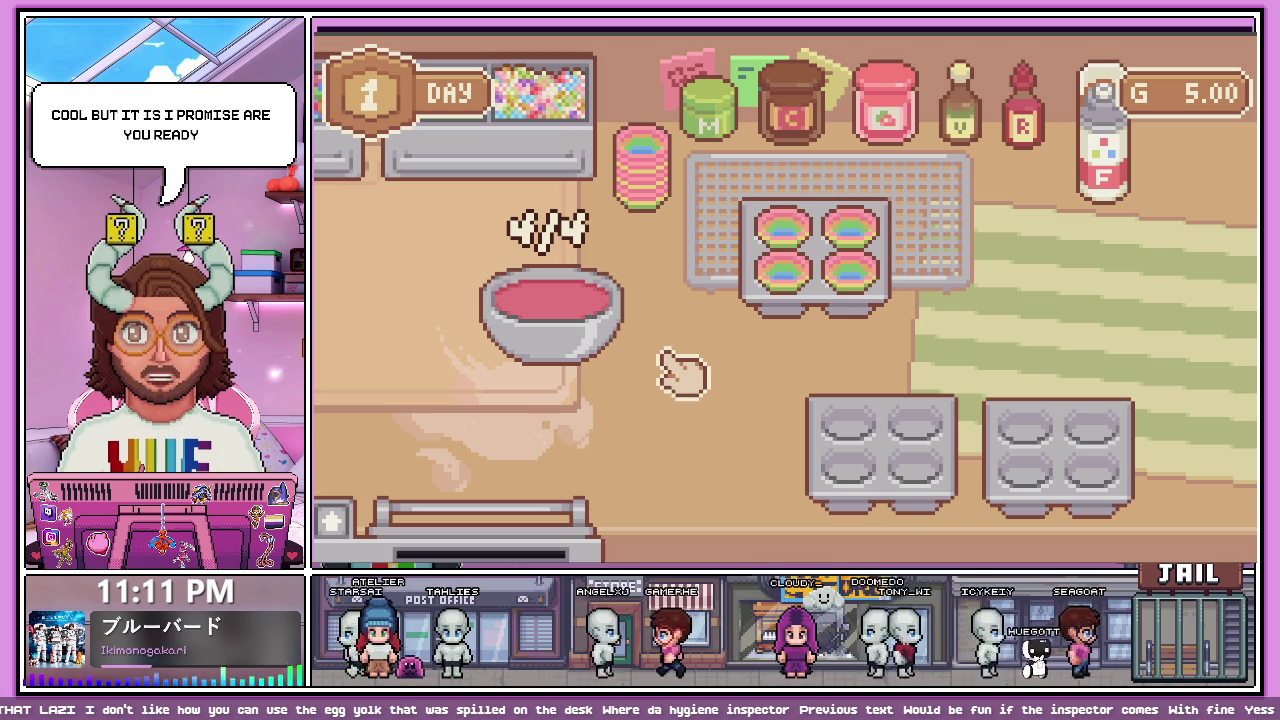
pyautogui.moveTo(600, 335)
pyautogui.mouseDown()
pyautogui.moveTo(1005, 280)
pyautogui.moveTo(1050, 300)
pyautogui.moveTo(1043, 271)
pyautogui.moveTo(820, 271)
pyautogui.moveTo(835, 272)
pyautogui.mouseUp()
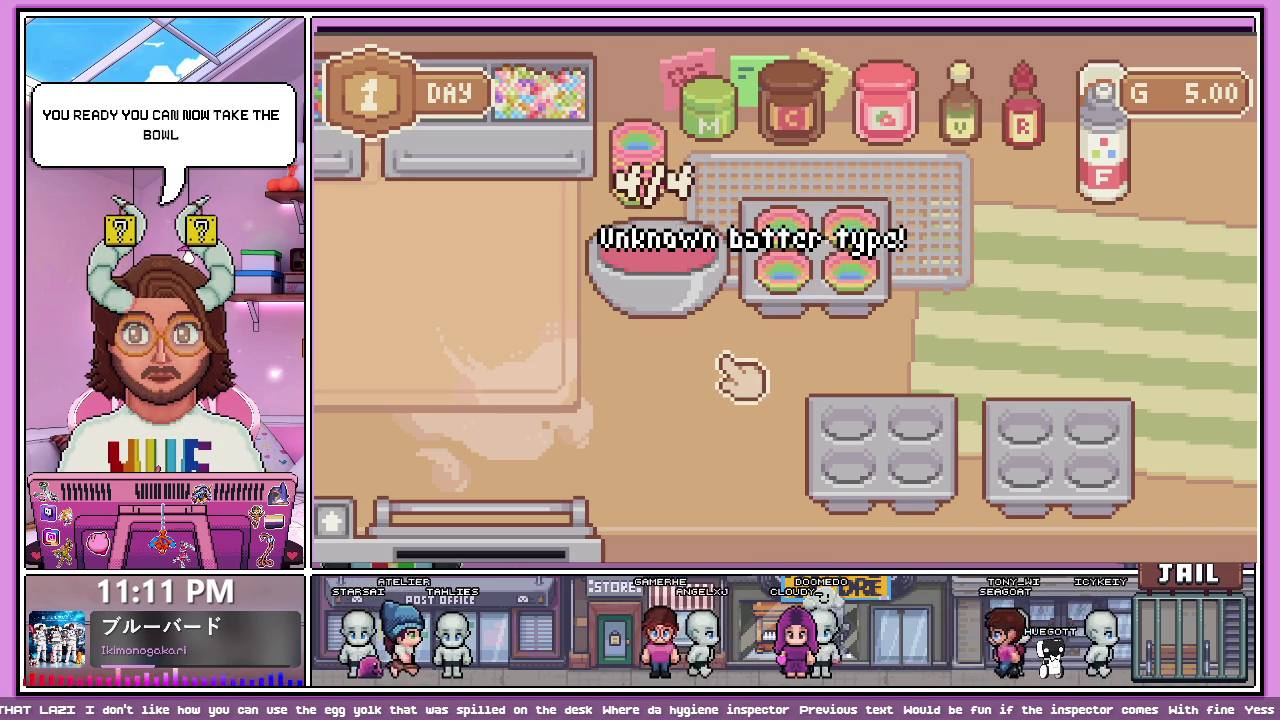
pyautogui.moveTo(703, 283)
pyautogui.mouseDown()
pyautogui.moveTo(837, 243)
pyautogui.moveTo(923, 286)
pyautogui.moveTo(614, 318)
pyautogui.mouseUp()
# - Fill a new bowl with milk, flour, sugar, egg, butter and chocolate for chocolate batter
pyautogui.press('a')
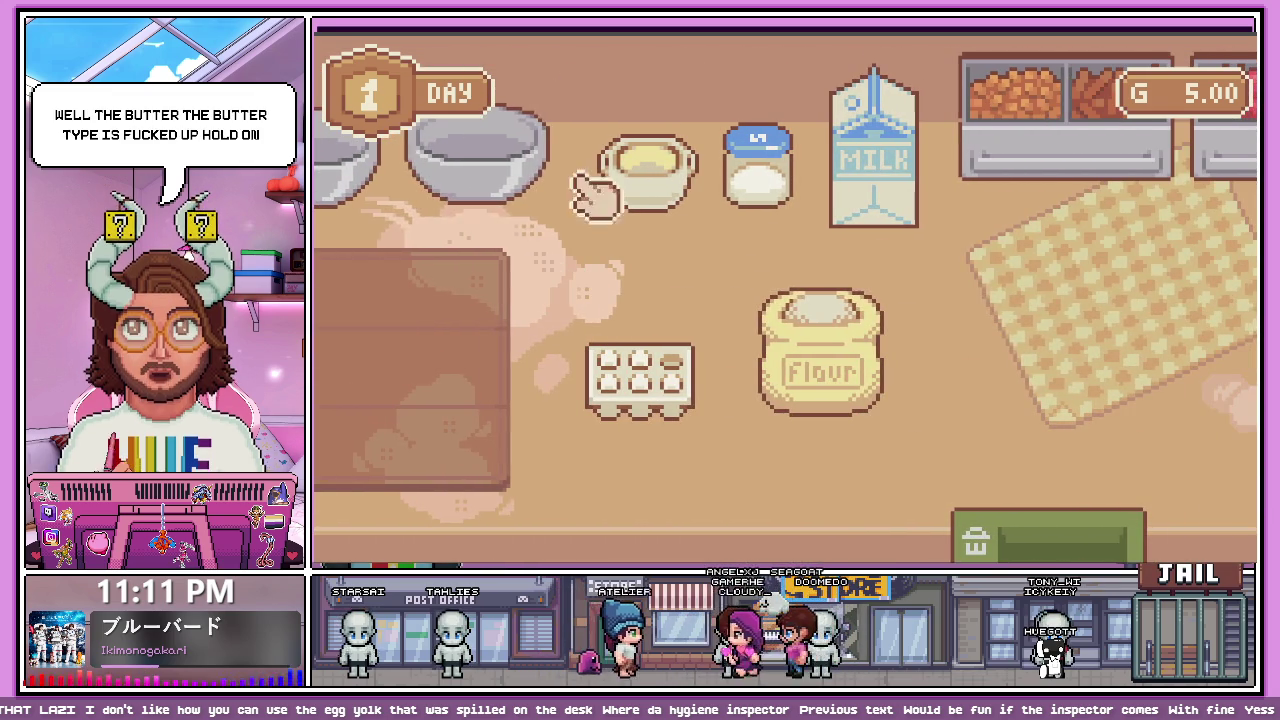
pyautogui.moveTo(480, 160)
pyautogui.mouseDown()
pyautogui.moveTo(871, 306)
pyautogui.moveTo(934, 280)
pyautogui.moveTo(1006, 343)
pyautogui.moveTo(1040, 325)
pyautogui.mouseUp()
pyautogui.moveTo(900, 185); pyautogui.dragTo(1045, 300)
pyautogui.moveTo(871, 349); pyautogui.dragTo(1063, 286)
pyautogui.moveTo(757, 165); pyautogui.dragTo(1060, 286)
pyautogui.moveTo(640, 378)
pyautogui.mouseDown()
pyautogui.moveTo(790, 190)
pyautogui.moveTo(1014, 290)
pyautogui.mouseUp()
pyautogui.rightClick(1014, 290)
pyautogui.moveTo(645, 175)
pyautogui.mouseDown()
pyautogui.moveTo(1046, 320)
pyautogui.moveTo(993, 378)
pyautogui.moveTo(1029, 366)
pyautogui.moveTo(900, 290)
pyautogui.mouseUp()
pyautogui.moveTo(770, 135)
pyautogui.mouseDown()
pyautogui.moveTo(943, 349)
pyautogui.moveTo(978, 362)
pyautogui.moveTo(1069, 277)
pyautogui.mouseUp()
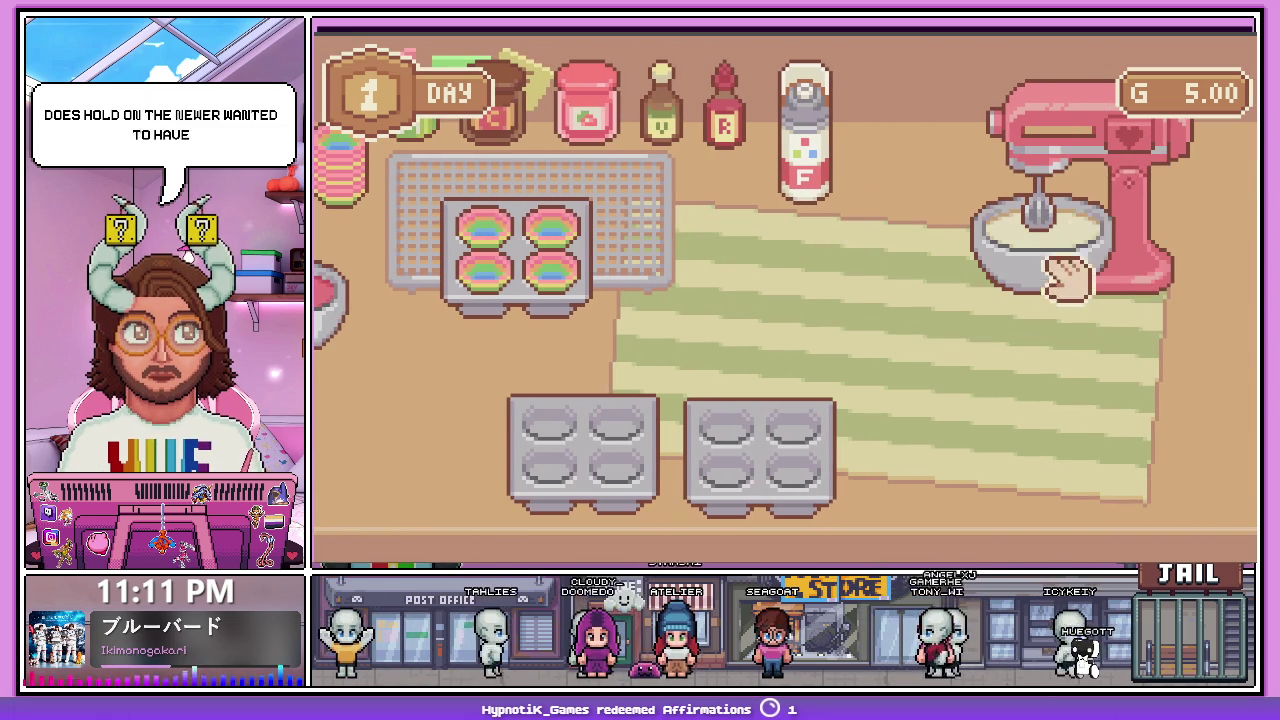
# - Mix the chocolate batter and pour it into the lined cupcake tray
pyautogui.click(1143, 157)
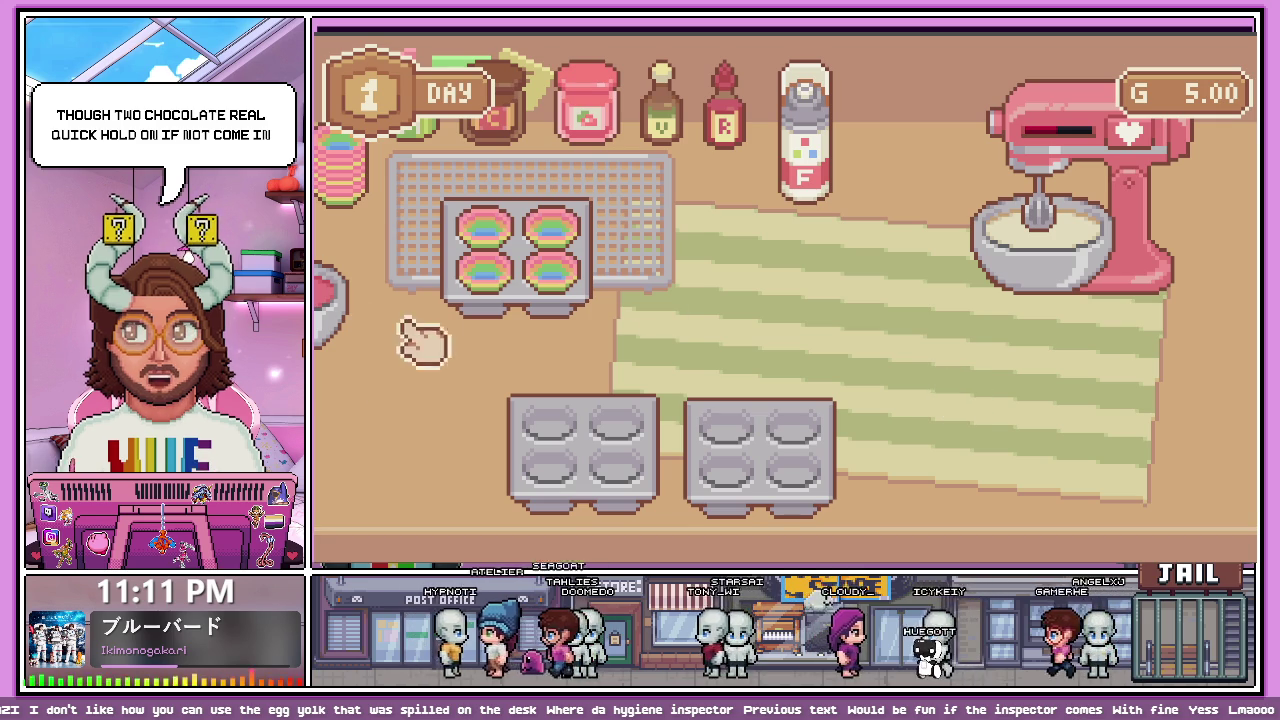
pyautogui.moveTo(335, 285)
pyautogui.mouseDown()
pyautogui.moveTo(849, 257)
pyautogui.moveTo(880, 295)
pyautogui.moveTo(860, 280)
pyautogui.moveTo(400, 355)
pyautogui.moveTo(372, 400)
pyautogui.mouseUp()
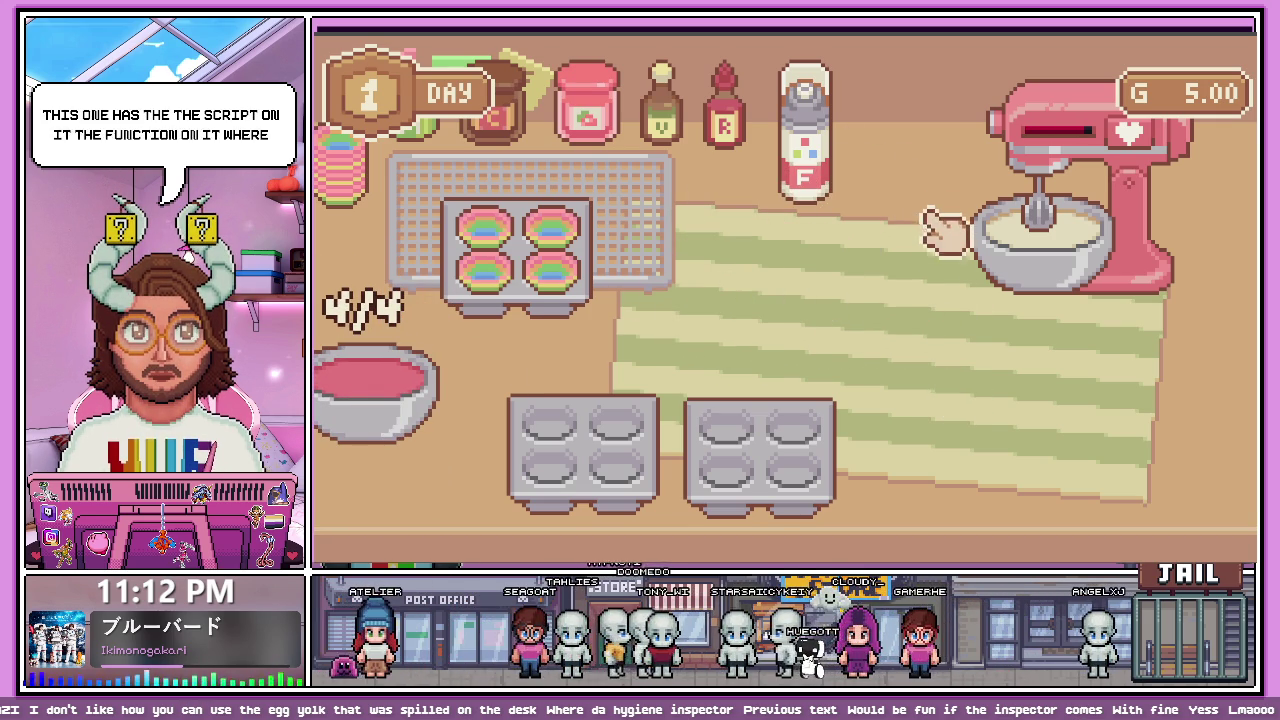
pyautogui.moveTo(948, 262)
pyautogui.mouseDown()
pyautogui.moveTo(1000, 330)
pyautogui.moveTo(971, 343)
pyautogui.moveTo(590, 280)
pyautogui.moveTo(823, 294)
pyautogui.mouseUp()
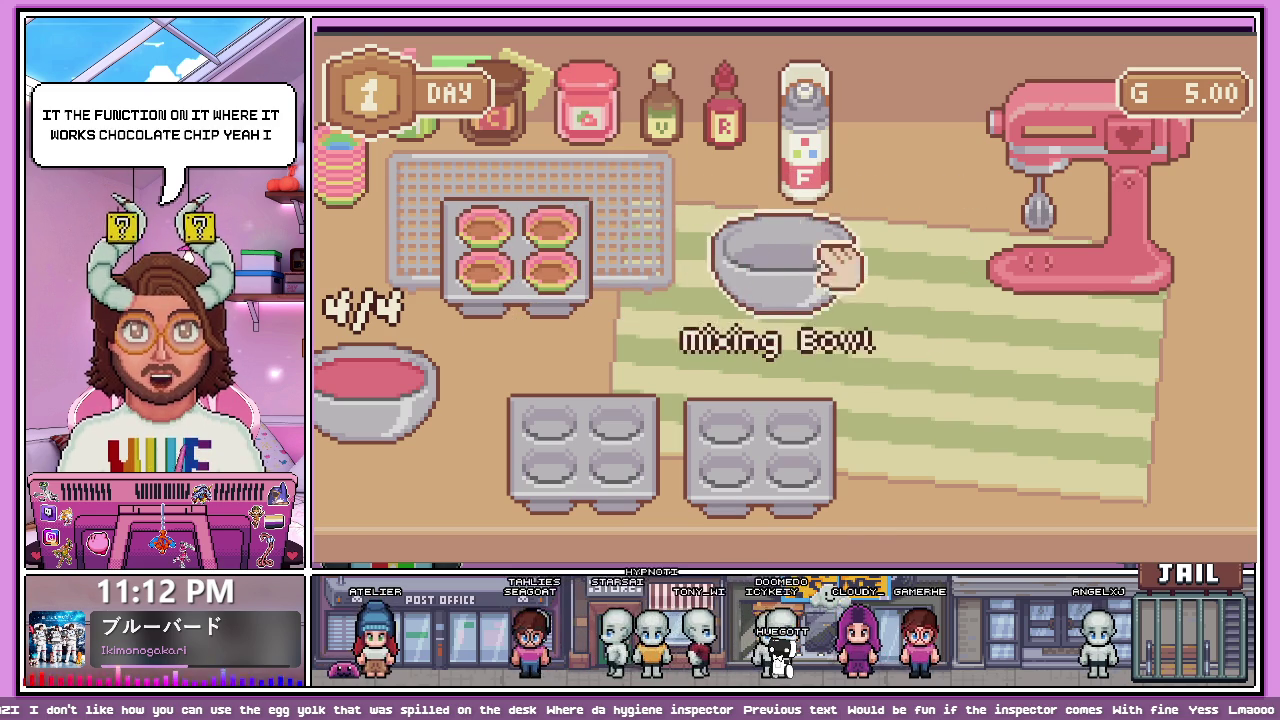
# - Carry the filled cupcake tray to the oven and shut it inside to bake
pyautogui.press('a')
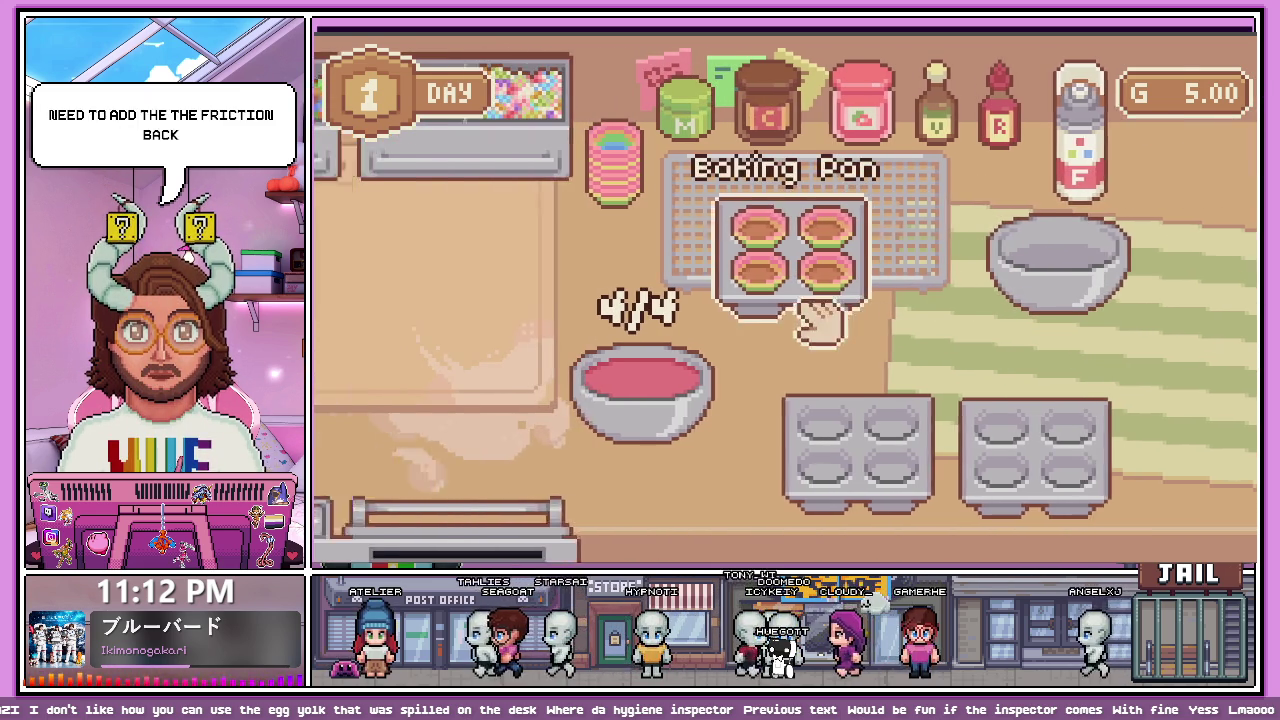
pyautogui.moveTo(1127, 272); pyautogui.dragTo(865, 232)
pyautogui.moveTo(975, 215)
pyautogui.mouseDown()
pyautogui.moveTo(1134, 309)
pyautogui.moveTo(757, 217)
pyautogui.moveTo(668, 236)
pyautogui.mouseUp()
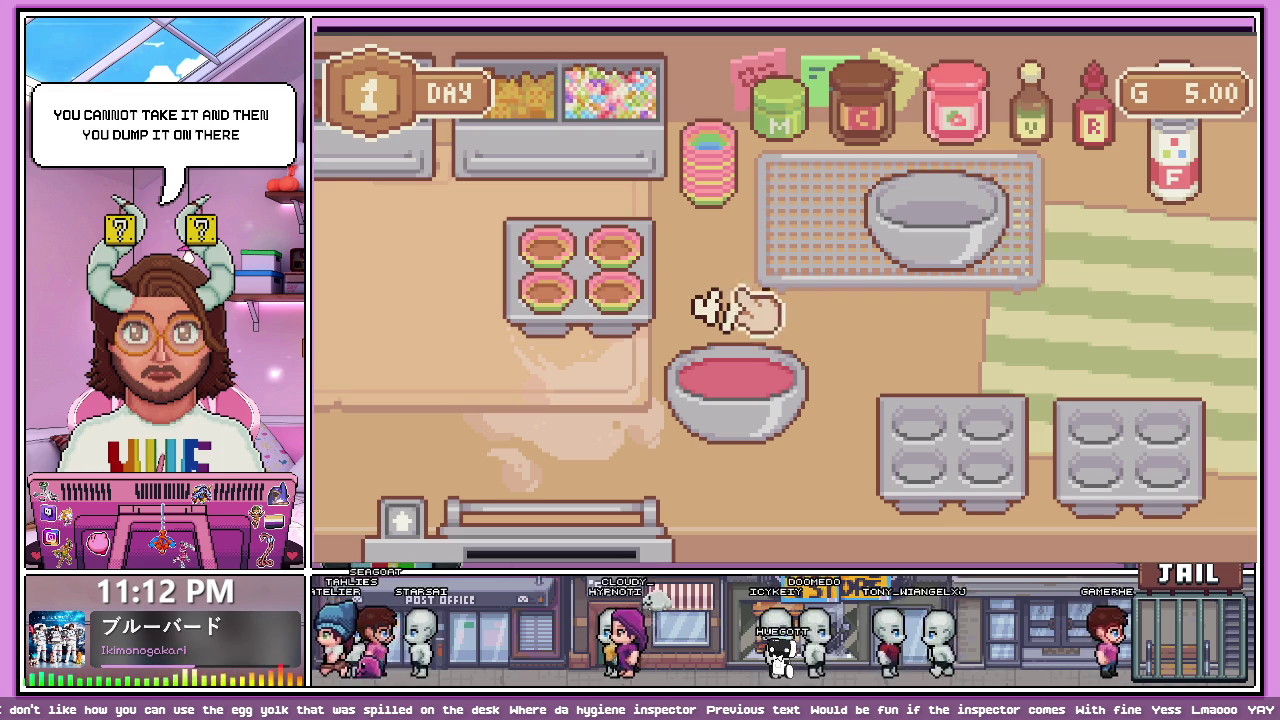
pyautogui.click(586, 537)
pyautogui.moveTo(600, 334); pyautogui.dragTo(578, 510)
pyautogui.click(405, 520)
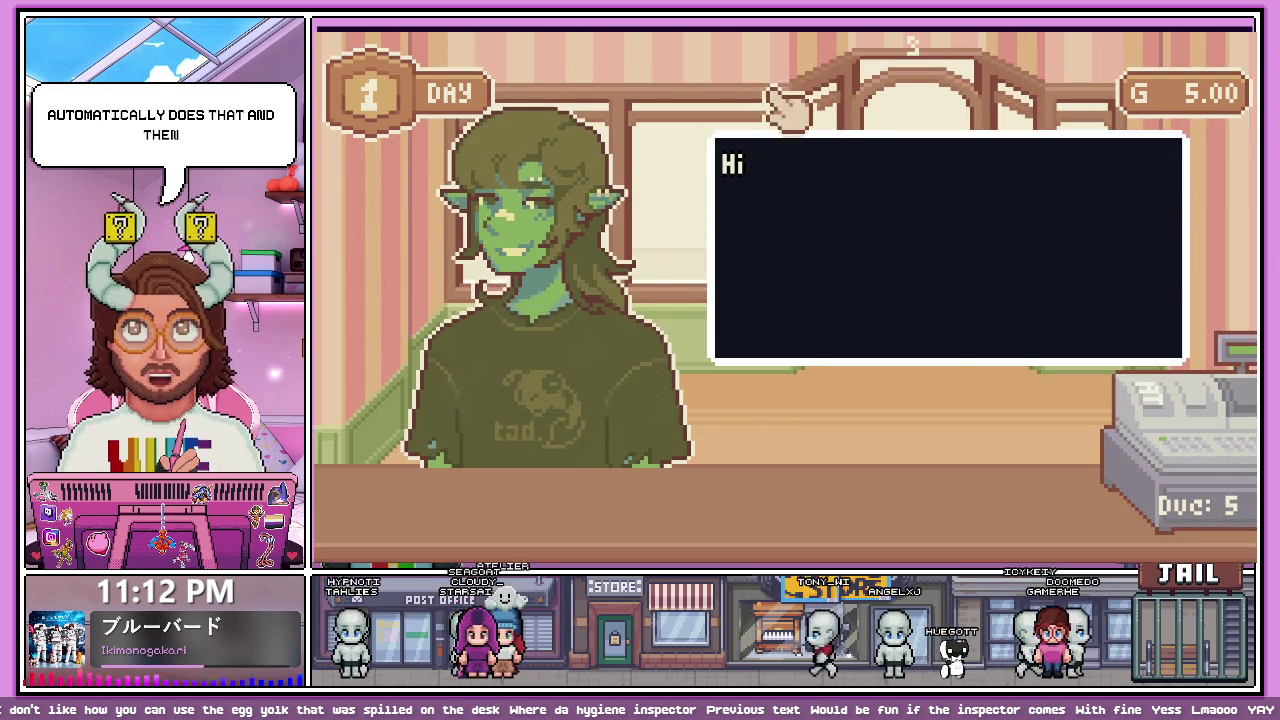
# - Advance through the customer's Strawberry cupcake order until the kitchen returns
pyautogui.click(850, 190)
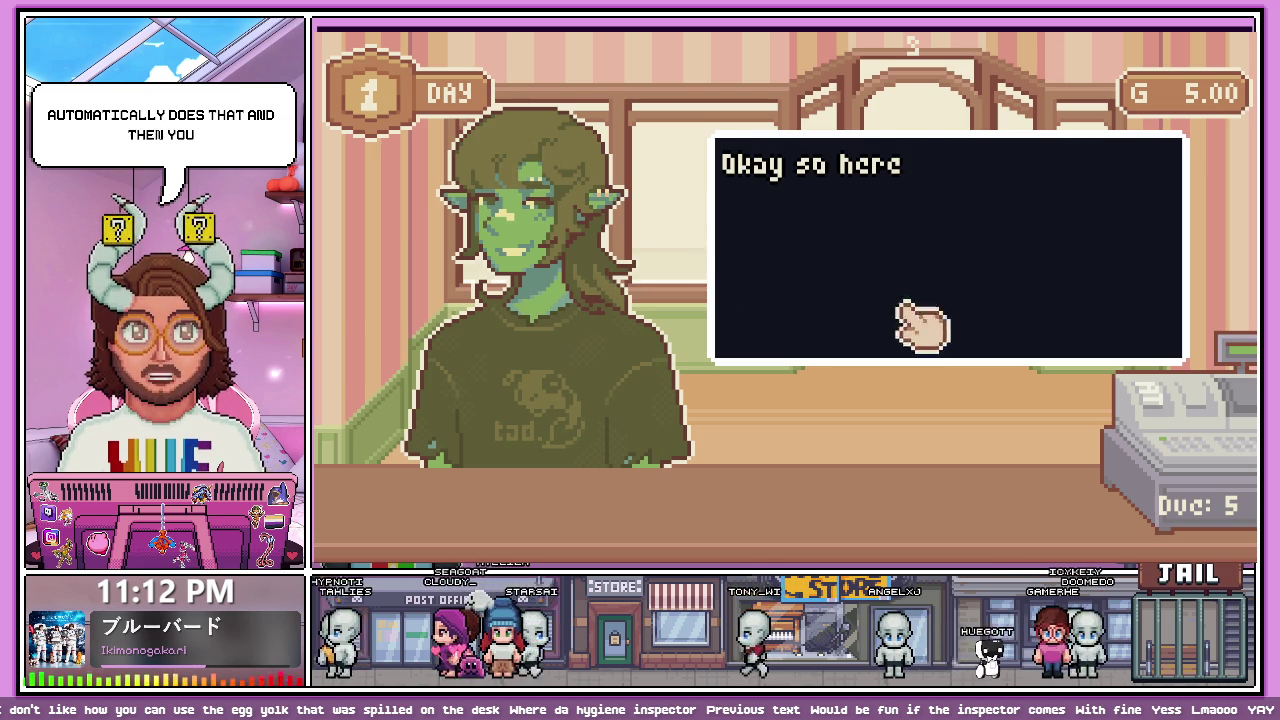
pyautogui.click(1020, 305)
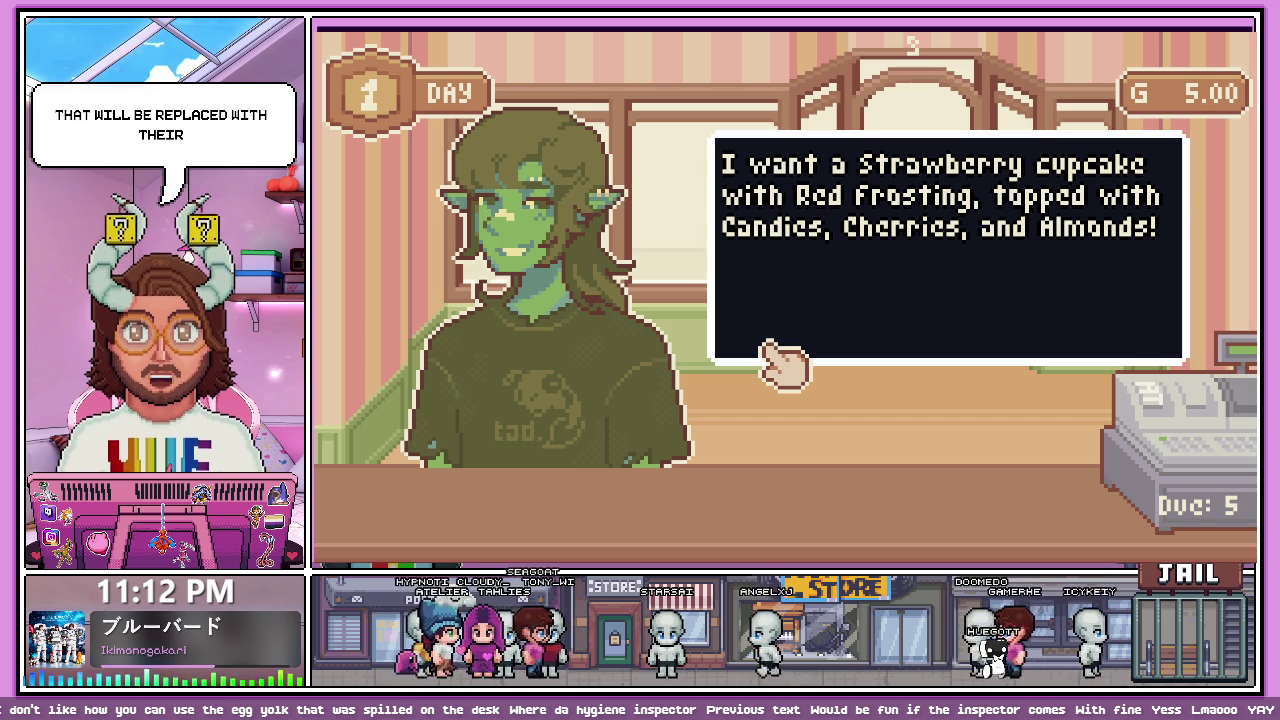
pyautogui.click(884, 418)
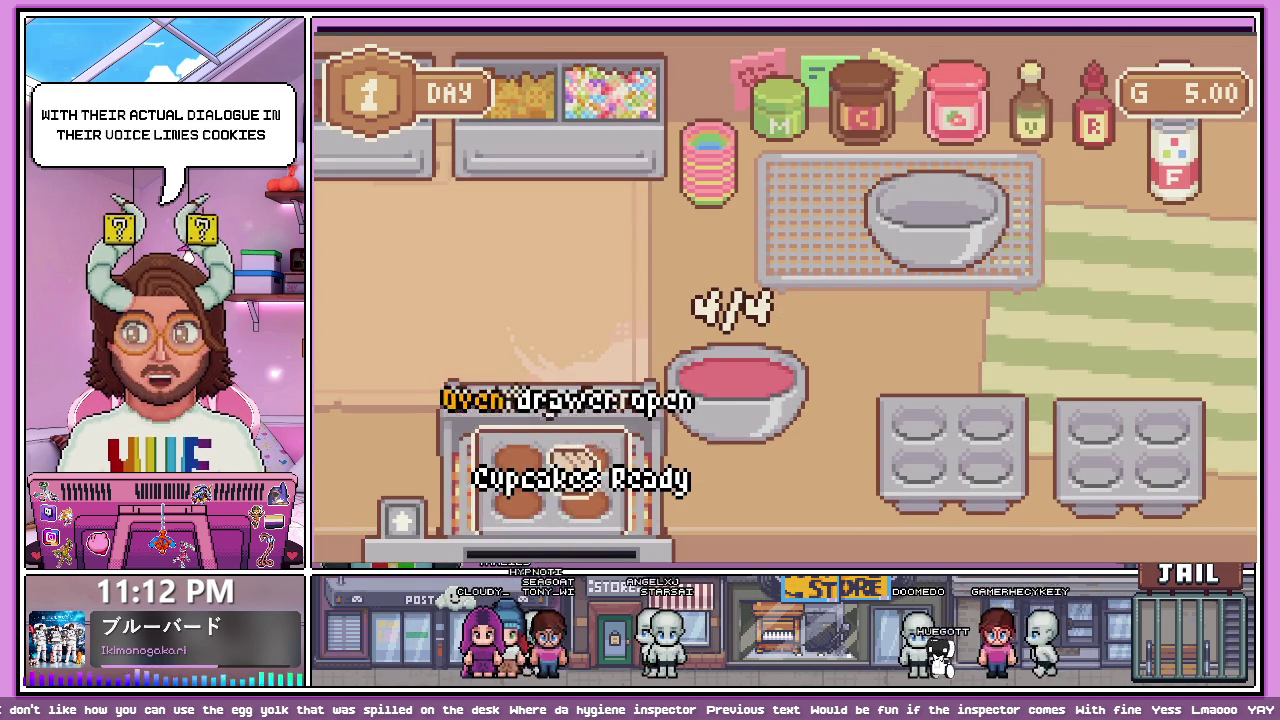
pyautogui.click(620, 505)
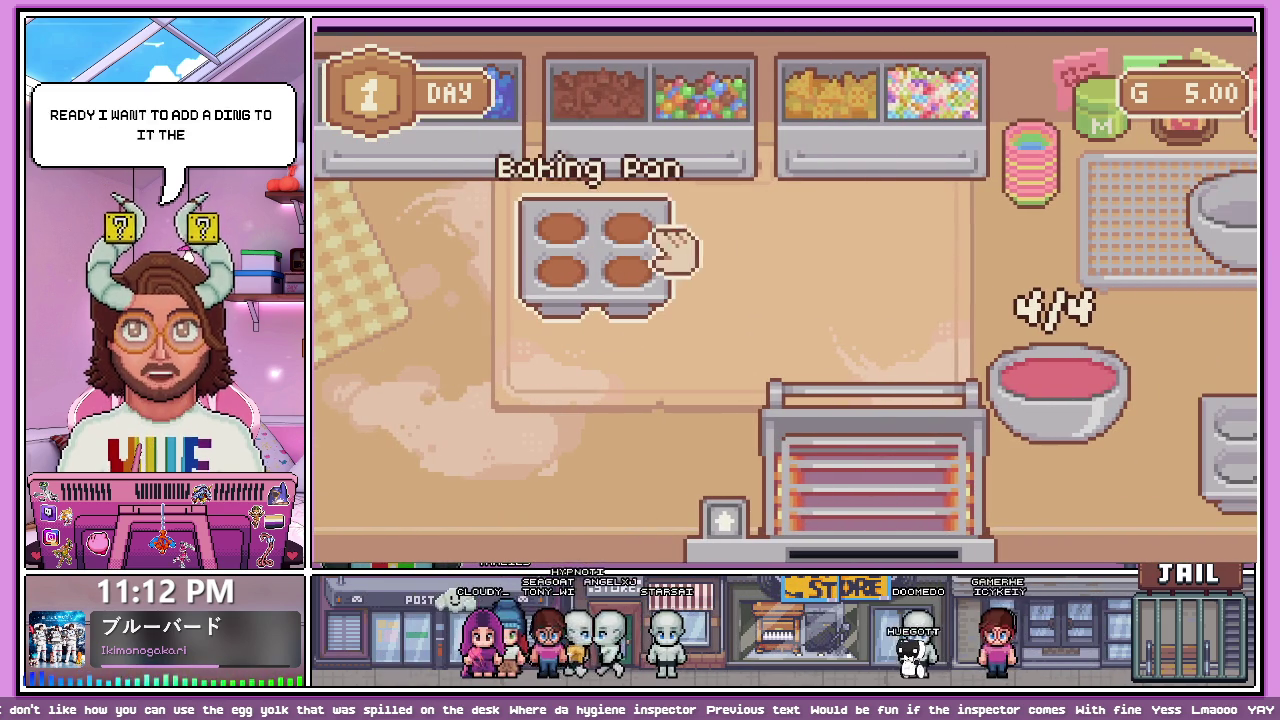
pyautogui.moveTo(660, 245); pyautogui.dragTo(829, 257)
pyautogui.moveTo(628, 270); pyautogui.dragTo(929, 286)
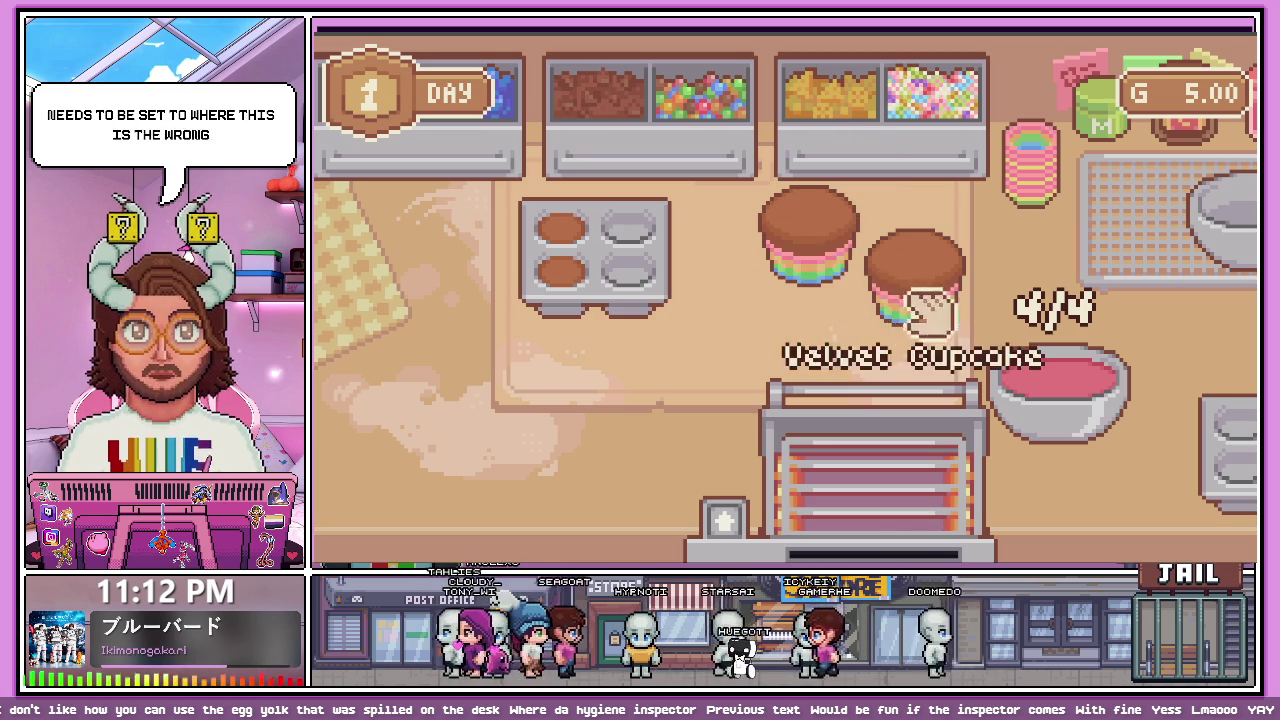
pyautogui.moveTo(575, 272); pyautogui.dragTo(745, 335)
pyautogui.moveTo(639, 288); pyautogui.dragTo(525, 292)
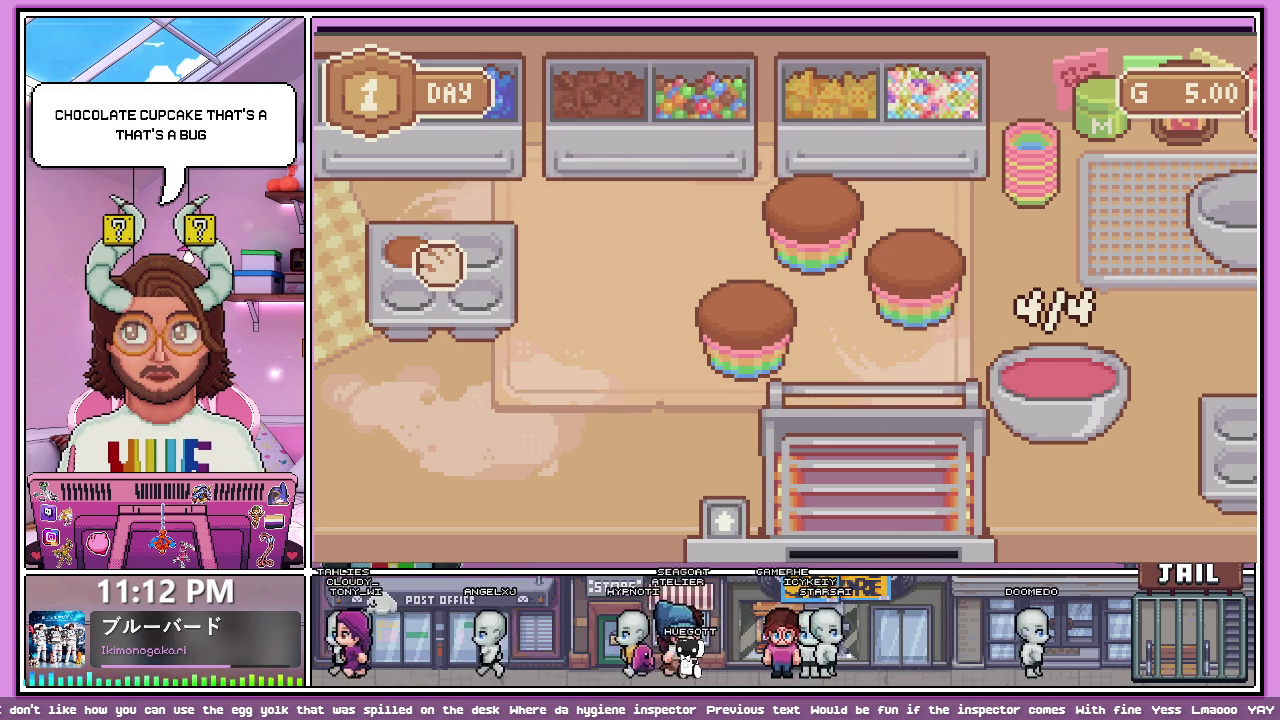
pyautogui.moveTo(420, 263)
pyautogui.mouseDown()
pyautogui.moveTo(620, 250)
pyautogui.moveTo(629, 271)
pyautogui.moveTo(652, 275)
pyautogui.mouseUp()
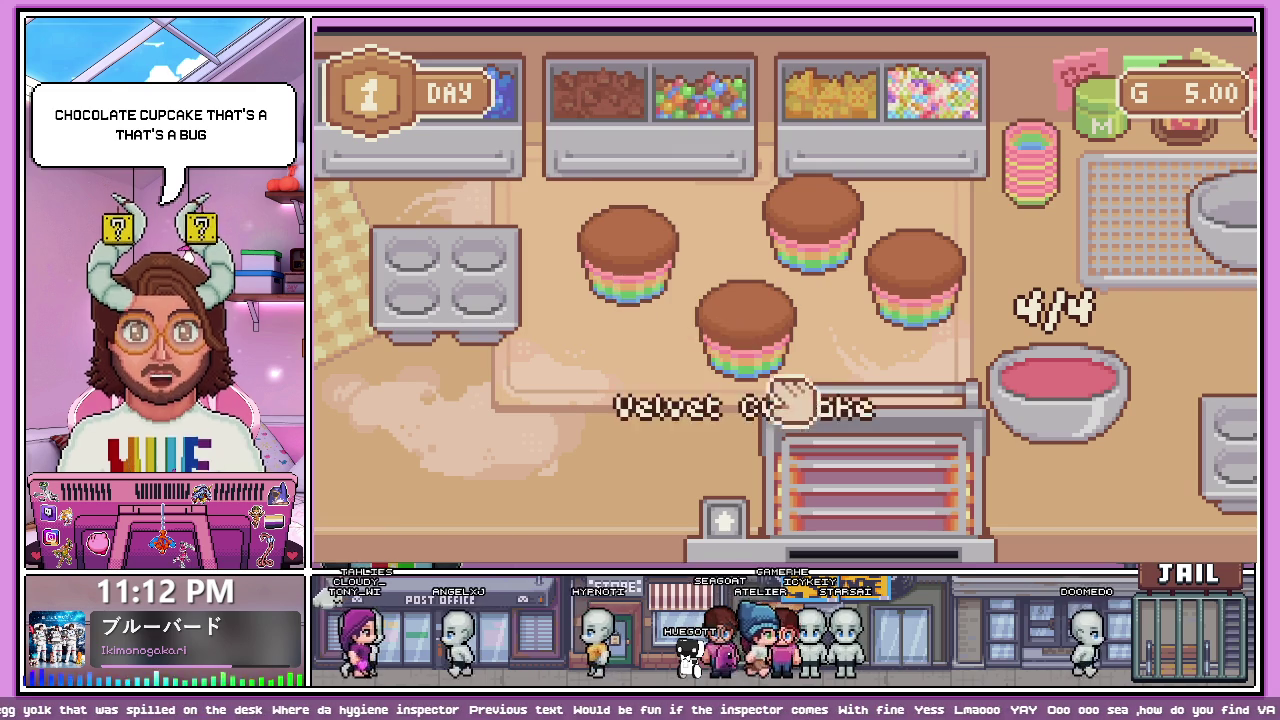
pyautogui.press('d')
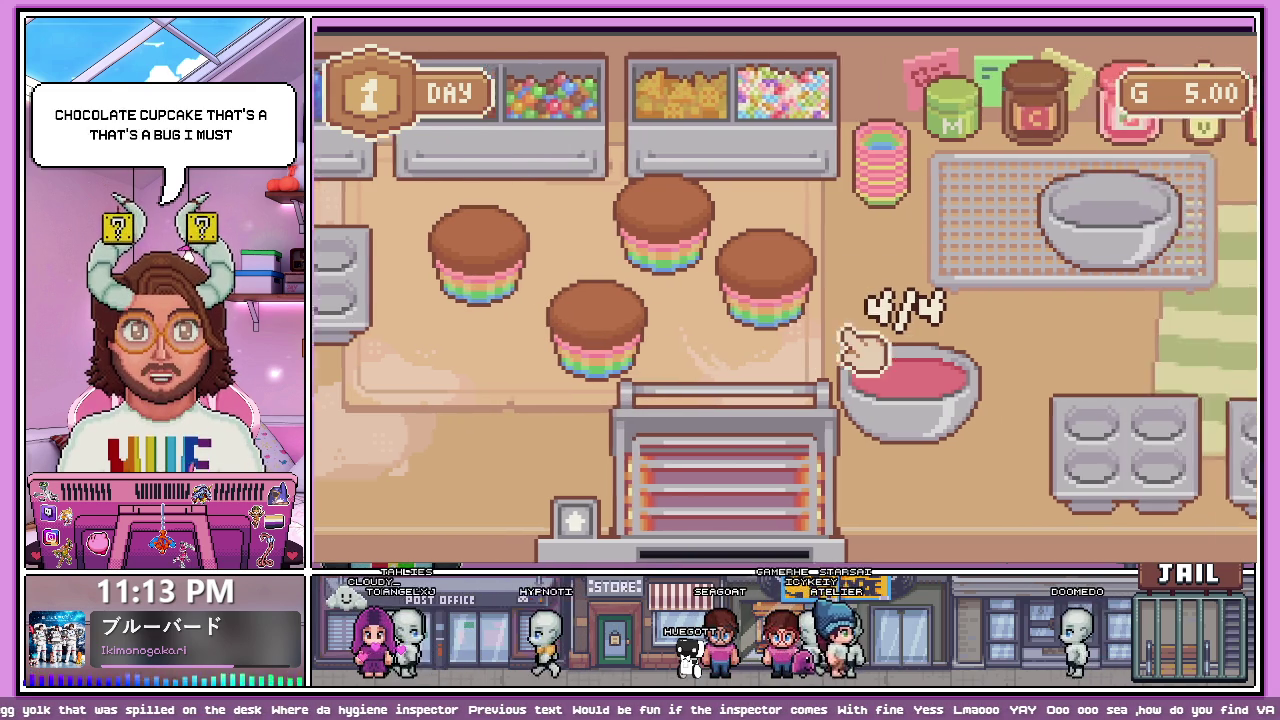
pyautogui.press('a')
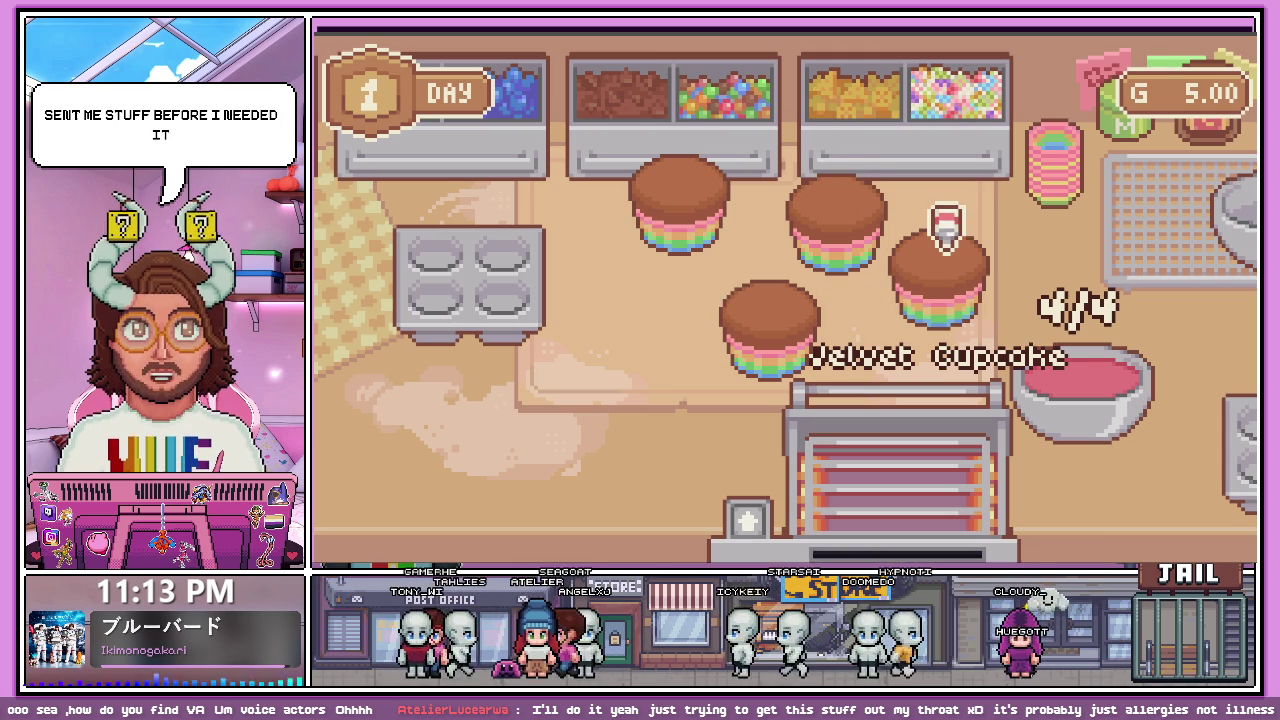
# - Frost the cupcakes white, blue, green and pink, cycling icing colours between each
pyautogui.scroll(-3, 900, 228)
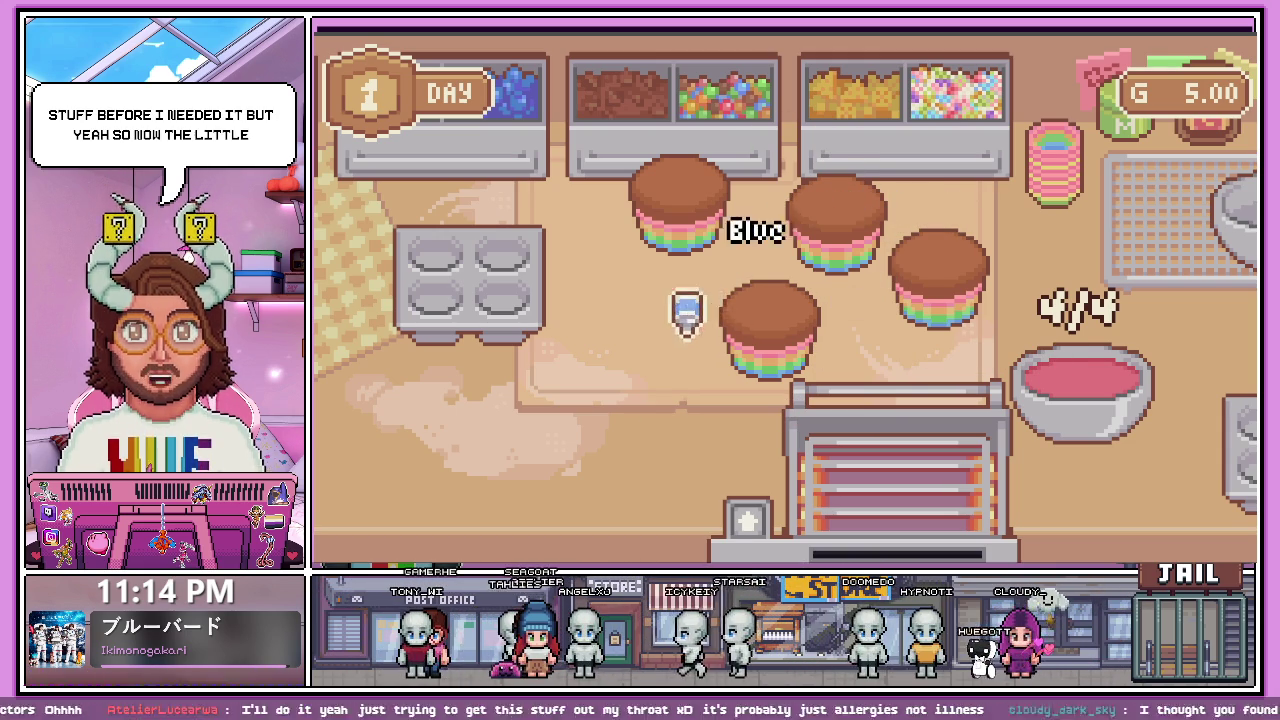
pyautogui.scroll(-1, 683, 322)
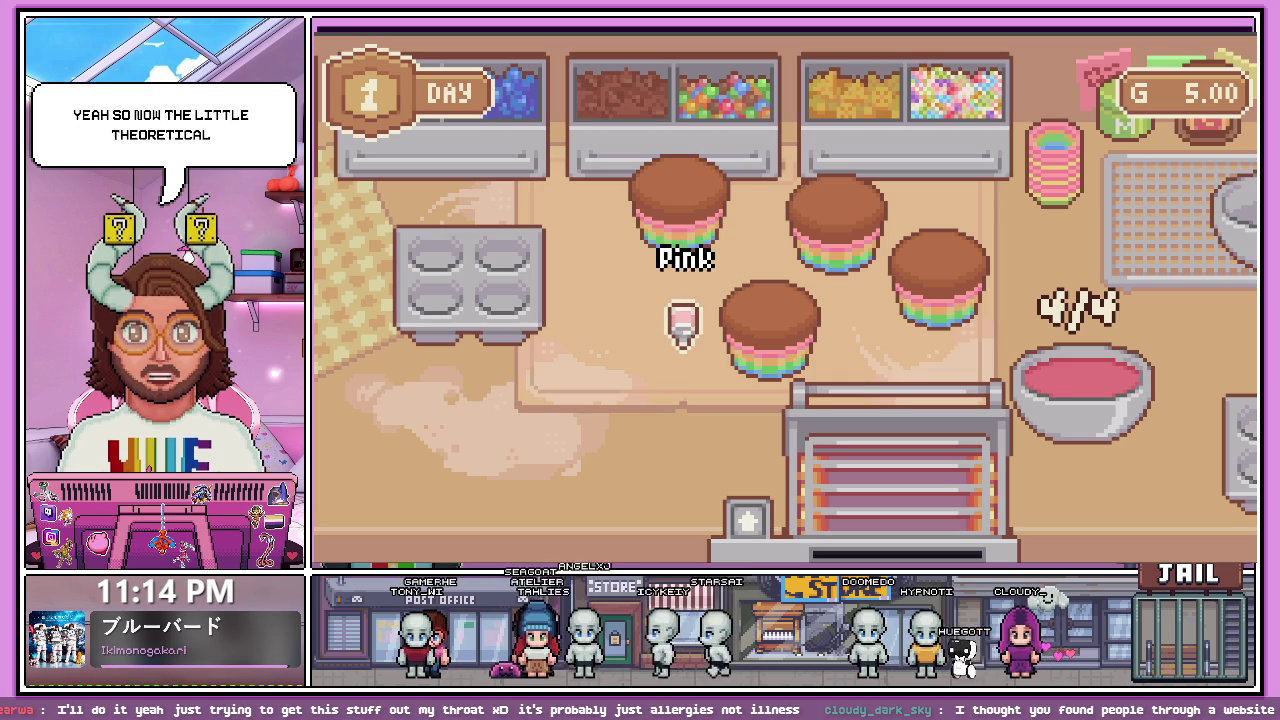
pyautogui.click(760, 285)
pyautogui.scroll(-1, 828, 195)
pyautogui.click(830, 195)
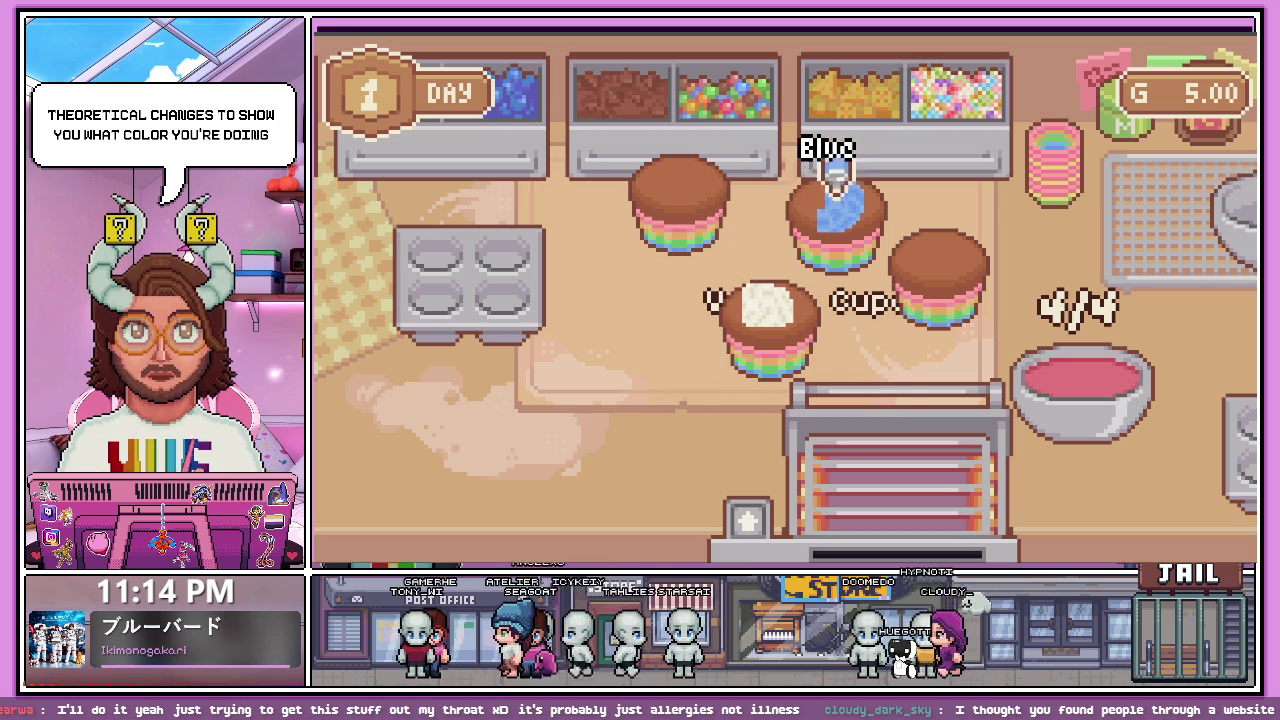
pyautogui.scroll(-1, 910, 208)
pyautogui.click(925, 228)
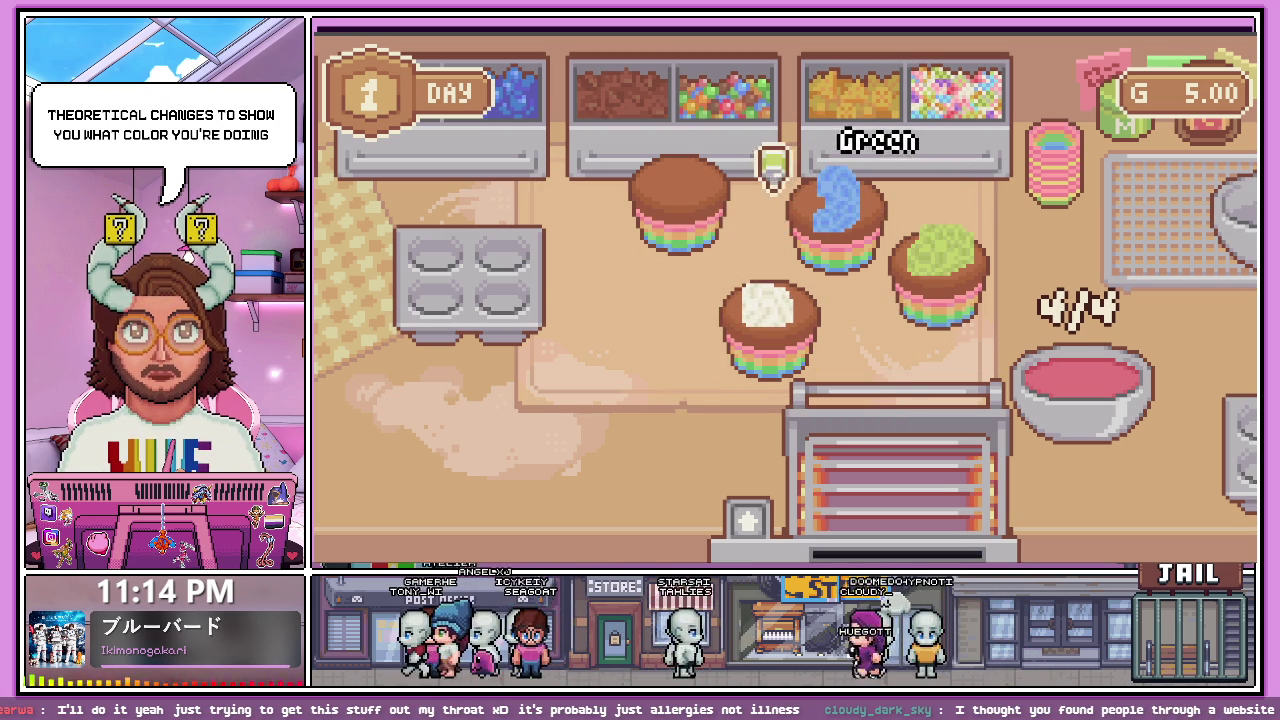
pyautogui.scroll(-1, 740, 157)
pyautogui.click(680, 195)
# - Put the icing bottle down and rearrange the four frosted cupcakes on the counter
pyautogui.moveTo(665, 380); pyautogui.dragTo(455, 430)
pyautogui.moveTo(694, 214); pyautogui.dragTo(640, 338)
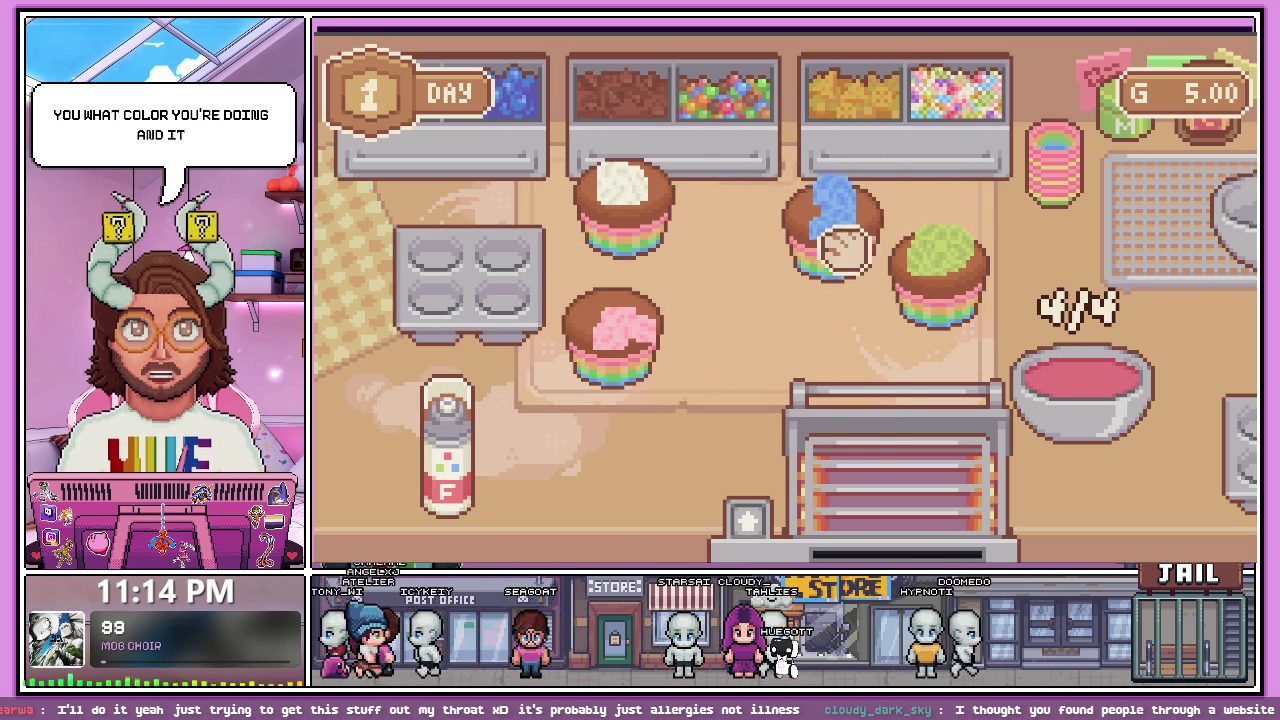
pyautogui.moveTo(846, 246)
pyautogui.mouseDown()
pyautogui.moveTo(791, 371)
pyautogui.moveTo(794, 286)
pyautogui.moveTo(757, 315)
pyautogui.mouseUp()
pyautogui.moveTo(955, 315)
pyautogui.mouseDown()
pyautogui.moveTo(903, 294)
pyautogui.moveTo(914, 306)
pyautogui.moveTo(765, 300)
pyautogui.moveTo(794, 351)
pyautogui.moveTo(909, 277)
pyautogui.mouseUp()
pyautogui.moveTo(709, 271); pyautogui.dragTo(797, 273)
pyautogui.moveTo(640, 326)
pyautogui.mouseDown()
pyautogui.moveTo(625, 205)
pyautogui.moveTo(660, 298)
pyautogui.mouseUp()
pyautogui.moveTo(614, 186)
pyautogui.mouseDown()
pyautogui.moveTo(712, 337)
pyautogui.moveTo(748, 362)
pyautogui.moveTo(720, 330)
pyautogui.moveTo(715, 340)
pyautogui.mouseUp()
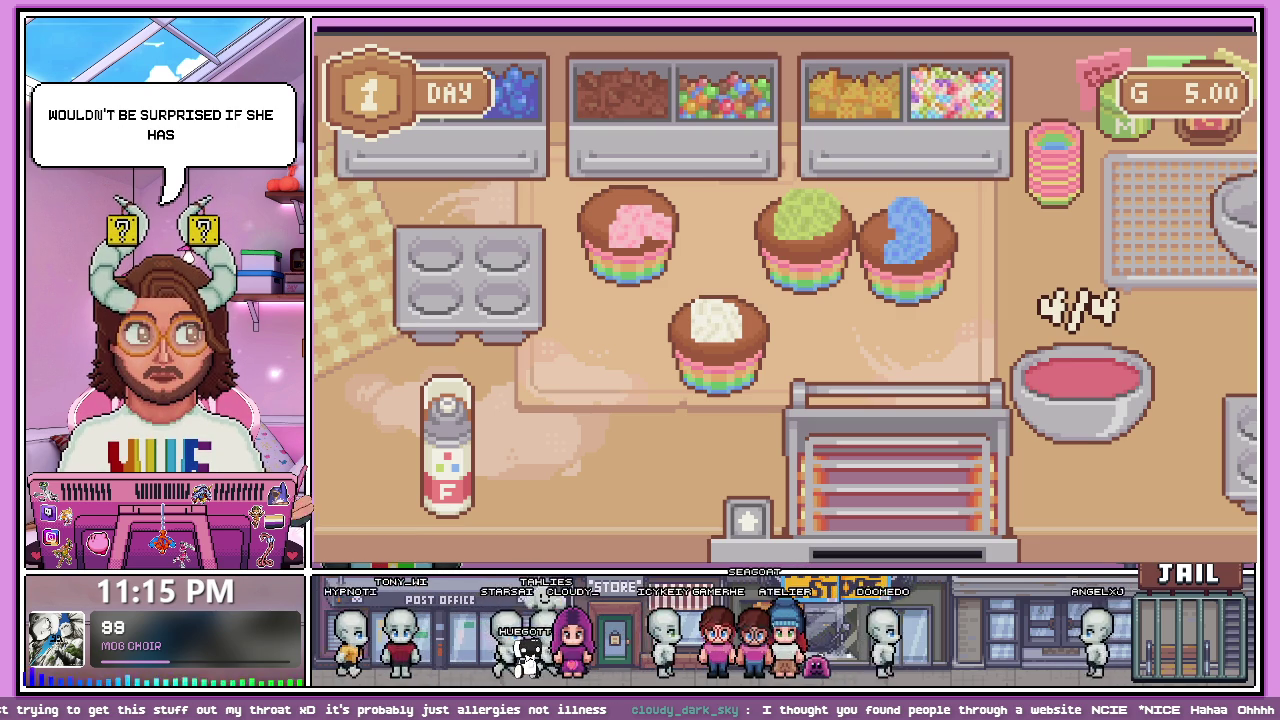
# - Carry the green cupcake across the counter and add sprinkles to it
pyautogui.moveTo(837, 286)
pyautogui.mouseDown()
pyautogui.moveTo(786, 277)
pyautogui.moveTo(778, 250)
pyautogui.mouseUp()
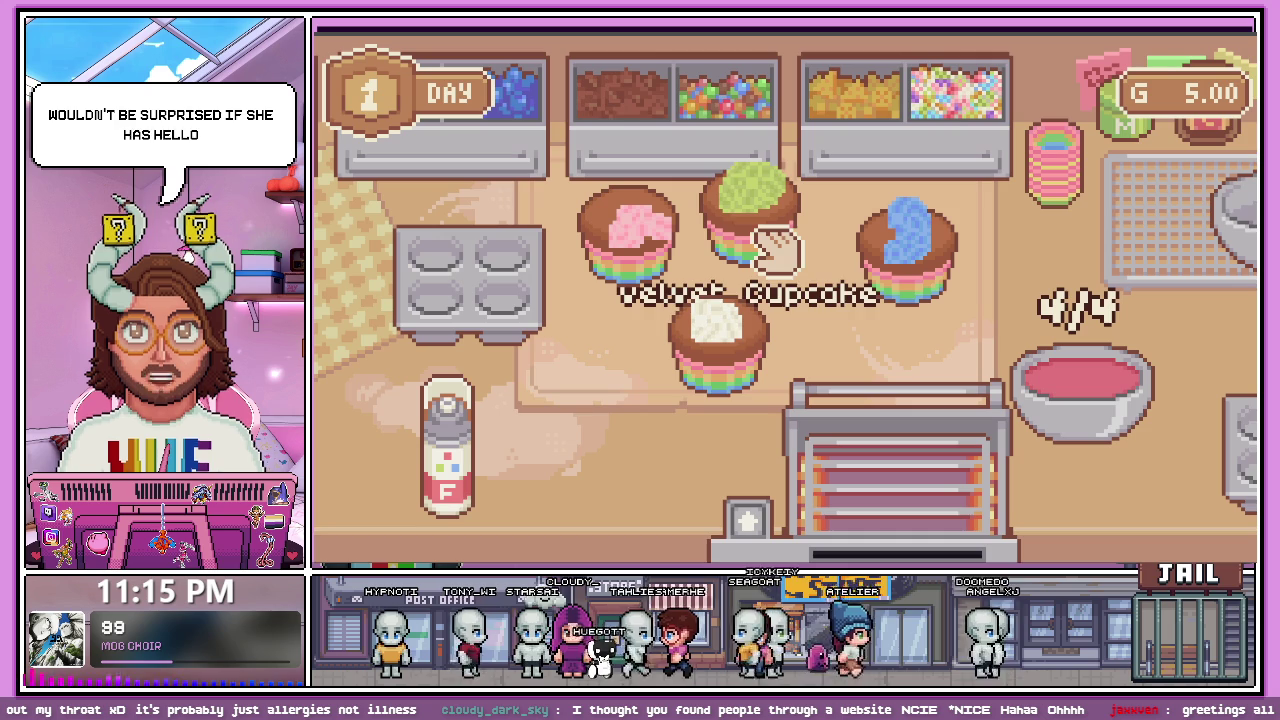
pyautogui.moveTo(778, 250)
pyautogui.mouseDown()
pyautogui.moveTo(808, 251)
pyautogui.moveTo(760, 292)
pyautogui.moveTo(805, 288)
pyautogui.moveTo(791, 280)
pyautogui.mouseUp()
pyautogui.click(958, 100)
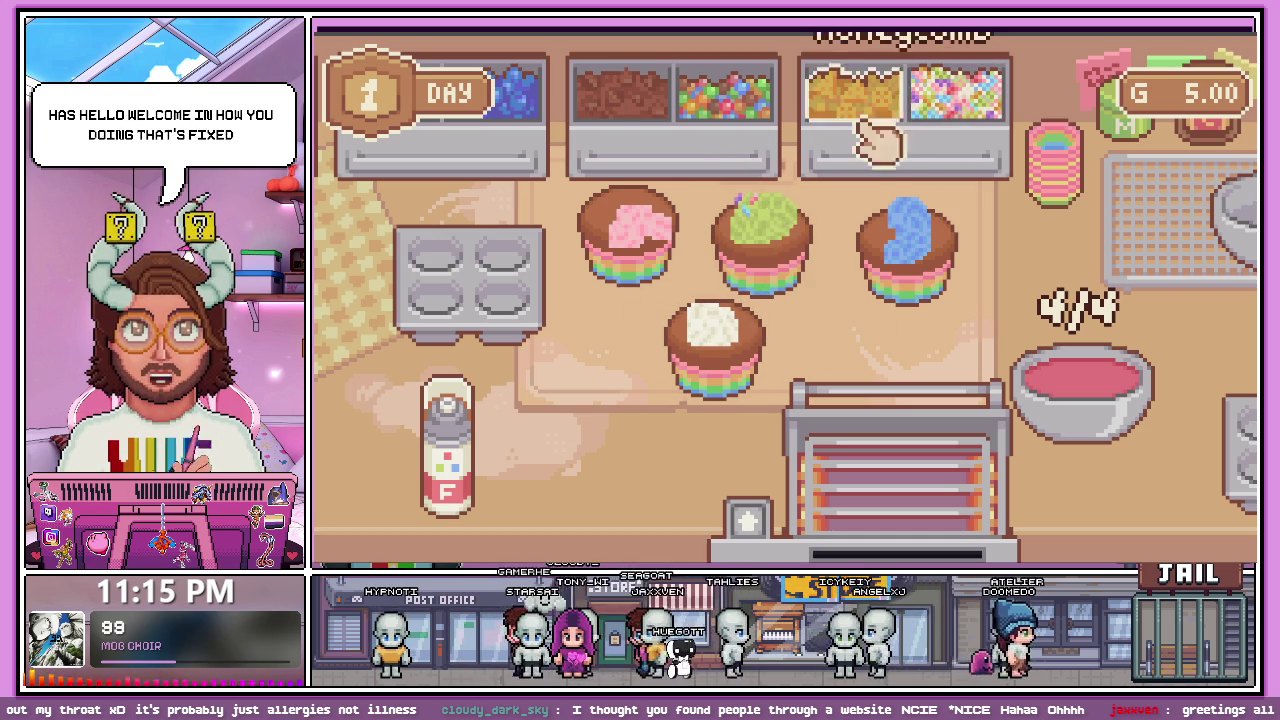
pyautogui.click(960, 160)
pyautogui.click(775, 258)
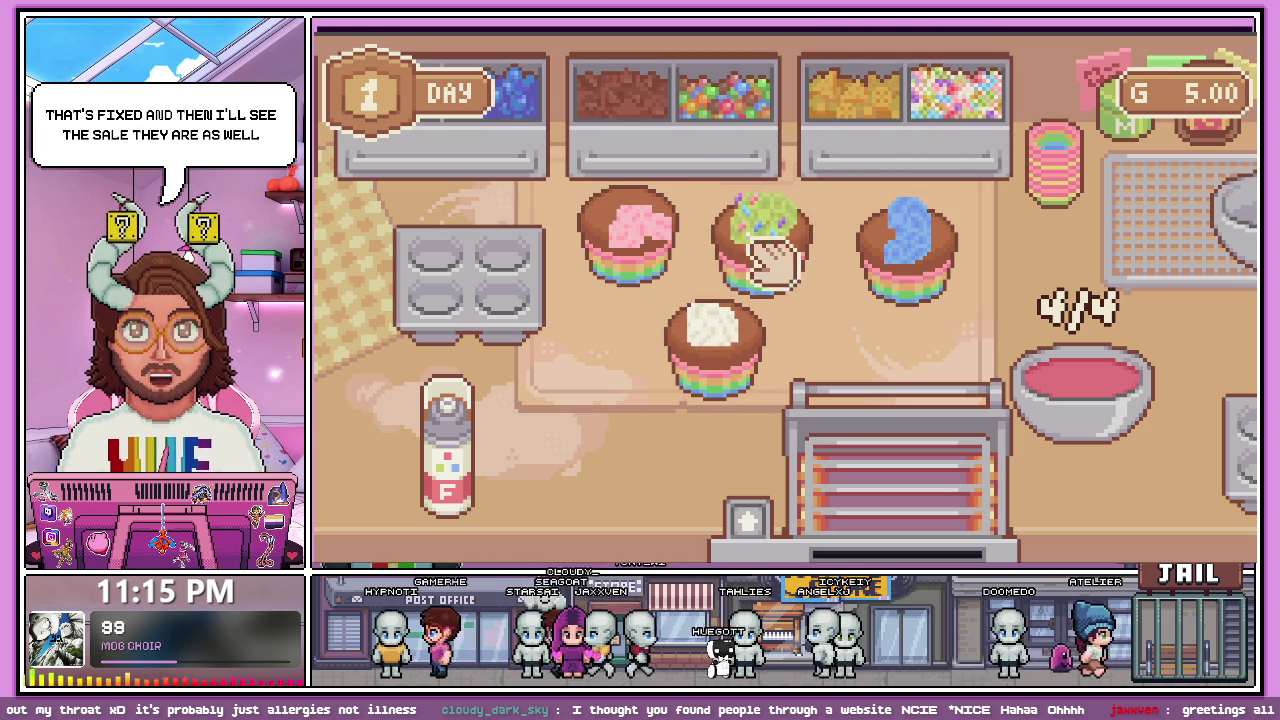
# - Top the green cupcake with candy and a chocolate chip
pyautogui.click(725, 95)
pyautogui.click(775, 225)
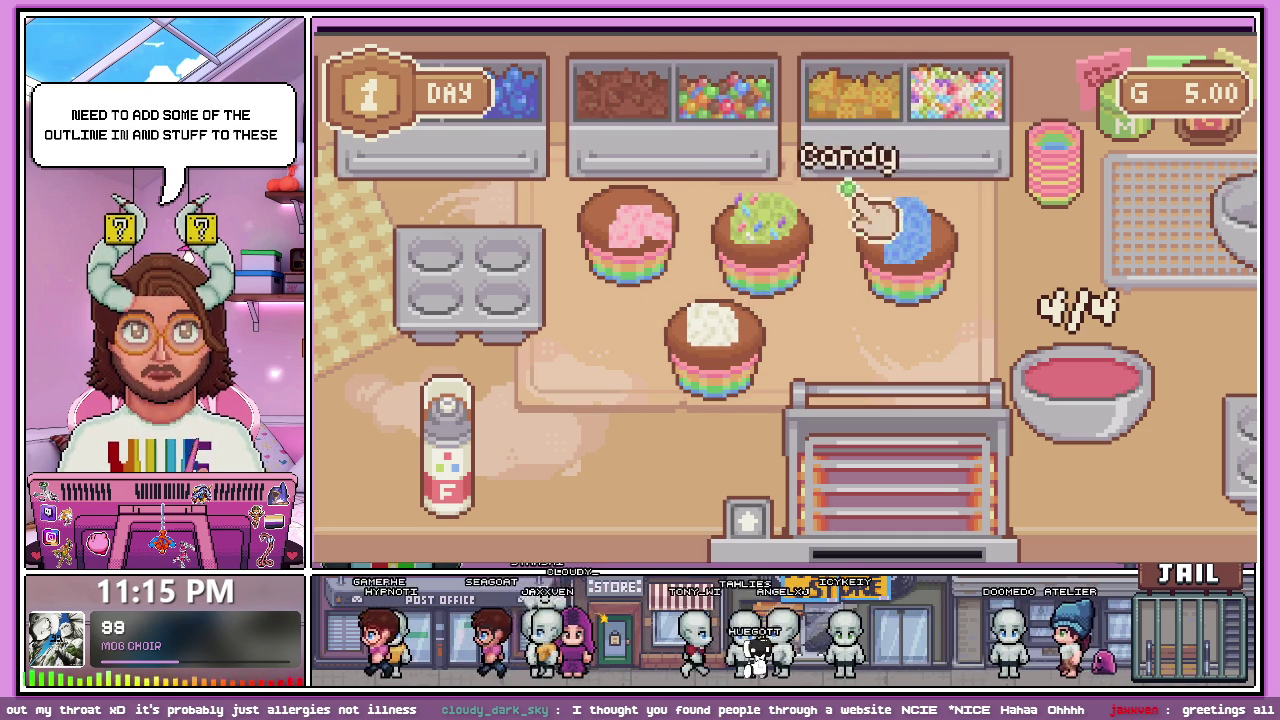
pyautogui.click(794, 240)
pyautogui.click(800, 225)
pyautogui.moveTo(800, 225)
pyautogui.mouseDown()
pyautogui.moveTo(957, 229)
pyautogui.moveTo(751, 214)
pyautogui.moveTo(778, 228)
pyautogui.mouseUp()
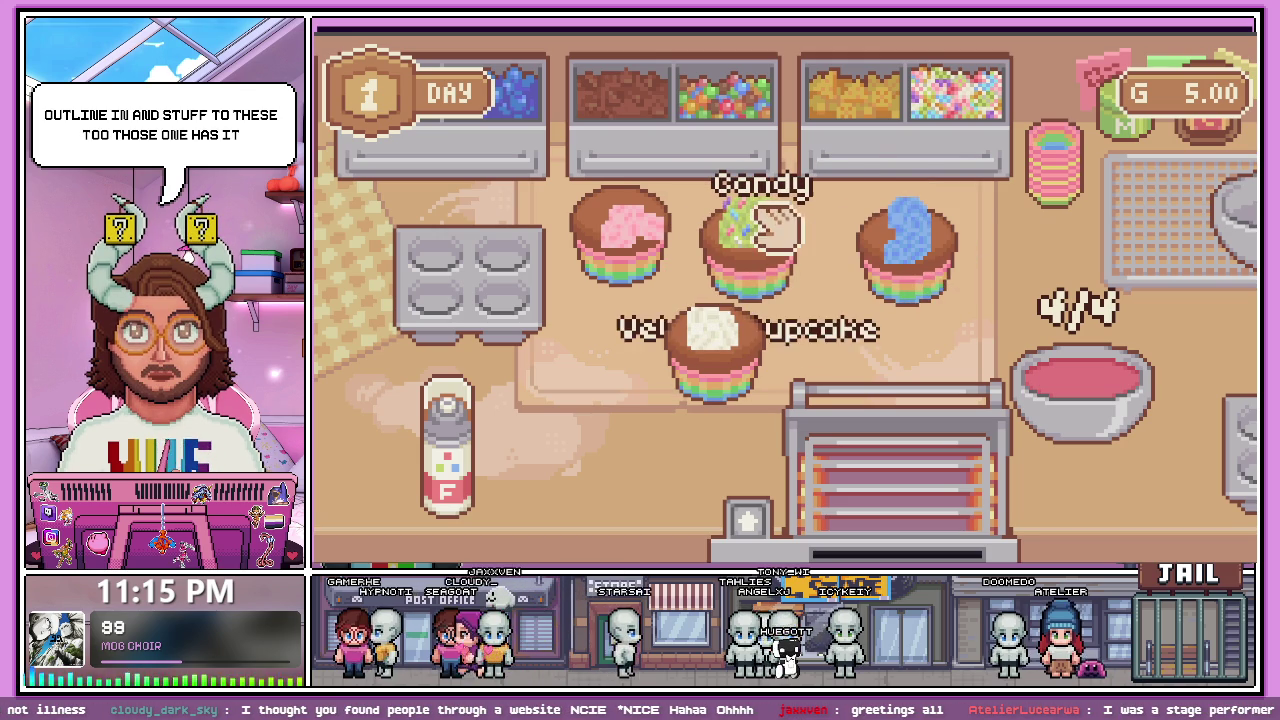
pyautogui.click(749, 106)
pyautogui.click(814, 220)
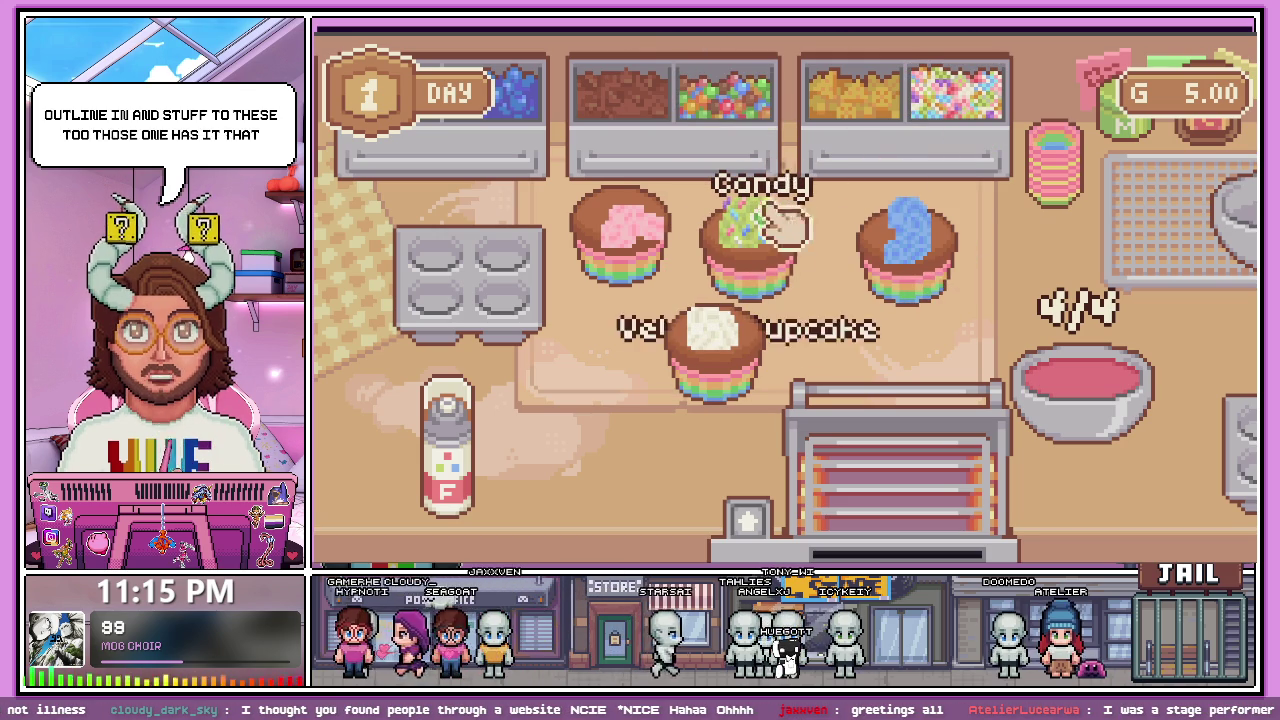
pyautogui.click(620, 100)
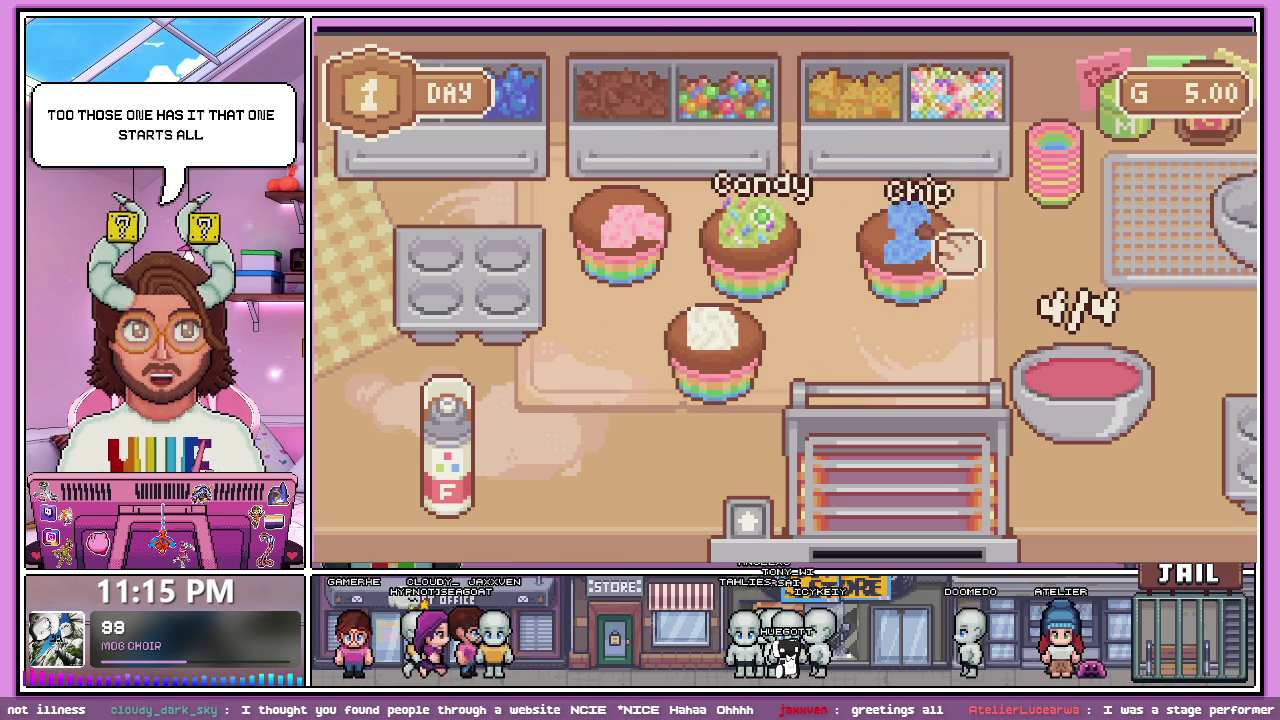
pyautogui.click(625, 110)
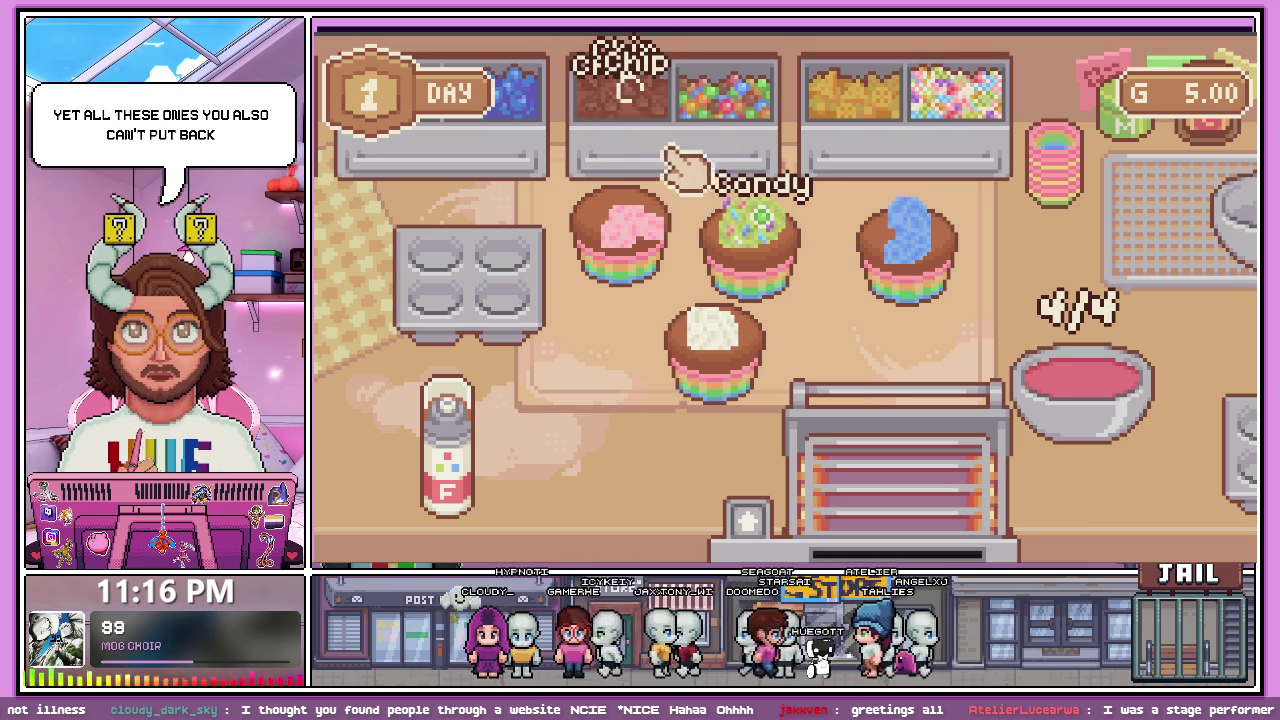
# - Serve the green cupcake to the customer, getting 'That's wrong!' and a $2.63 payout
pyautogui.scroll(2, 700, 160)
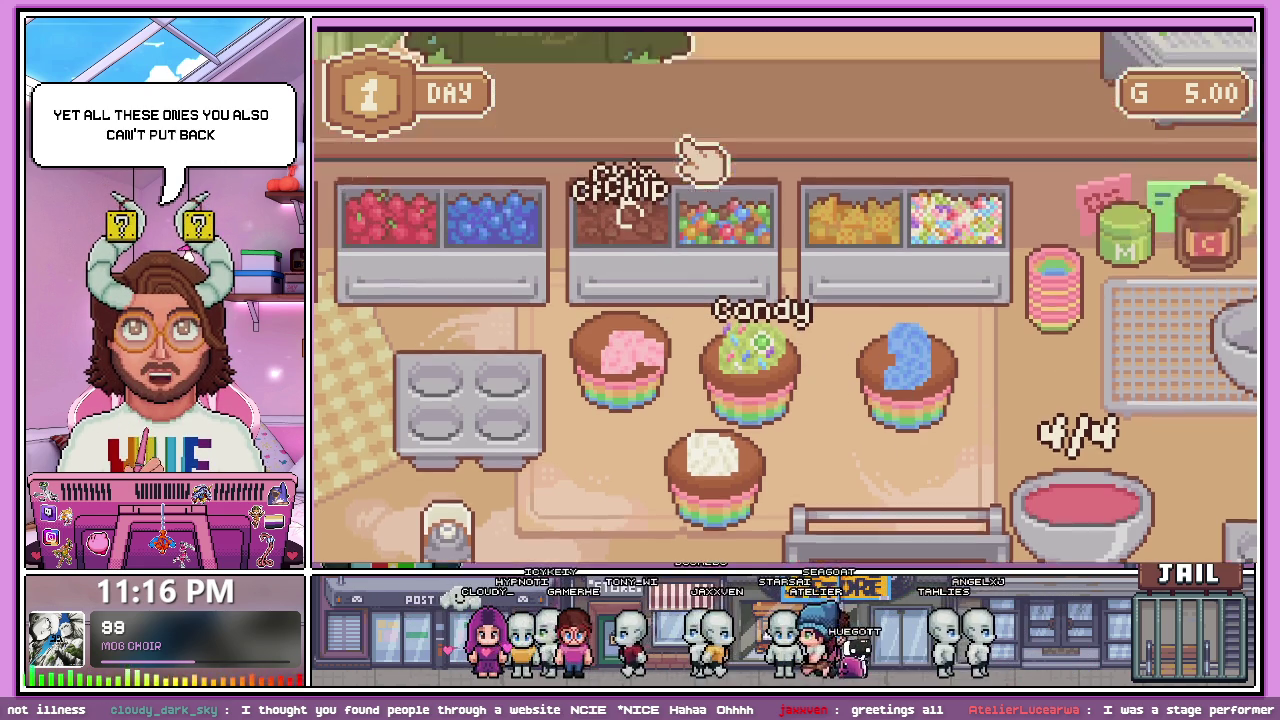
pyautogui.scroll(2, 700, 160)
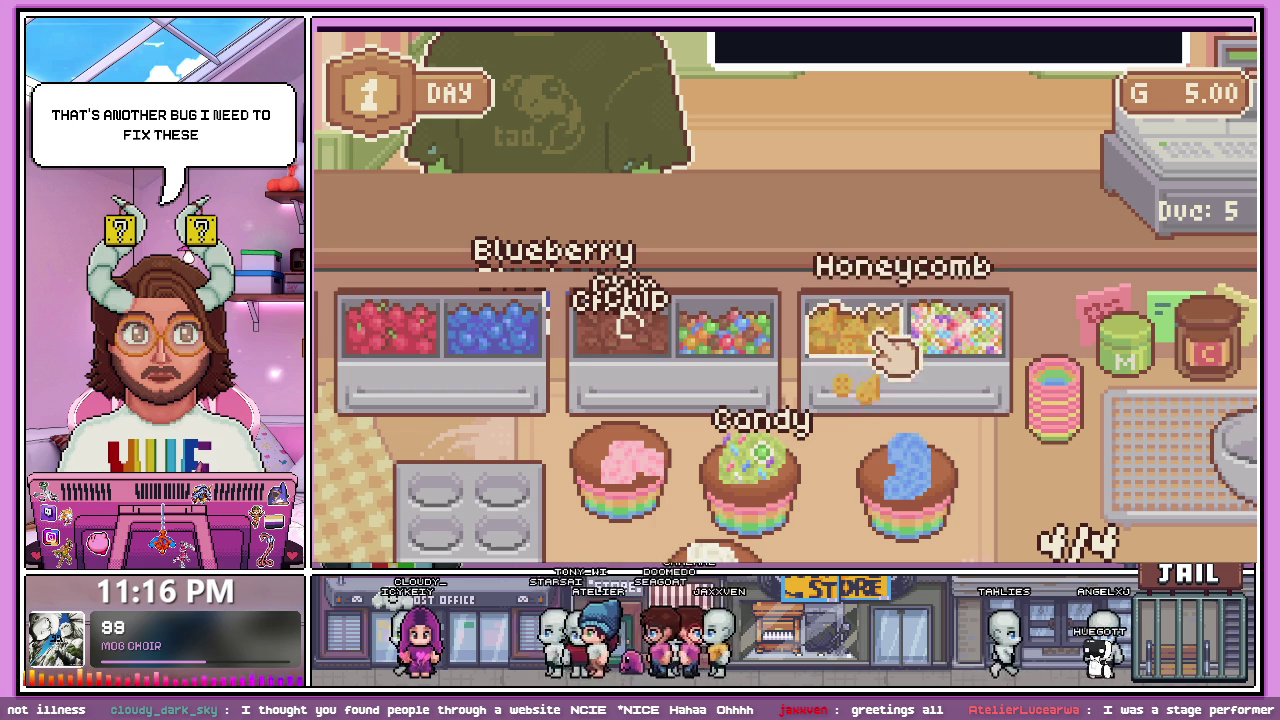
pyautogui.moveTo(870, 345)
pyautogui.mouseDown()
pyautogui.moveTo(871, 329)
pyautogui.moveTo(908, 437)
pyautogui.moveTo(920, 420)
pyautogui.mouseUp()
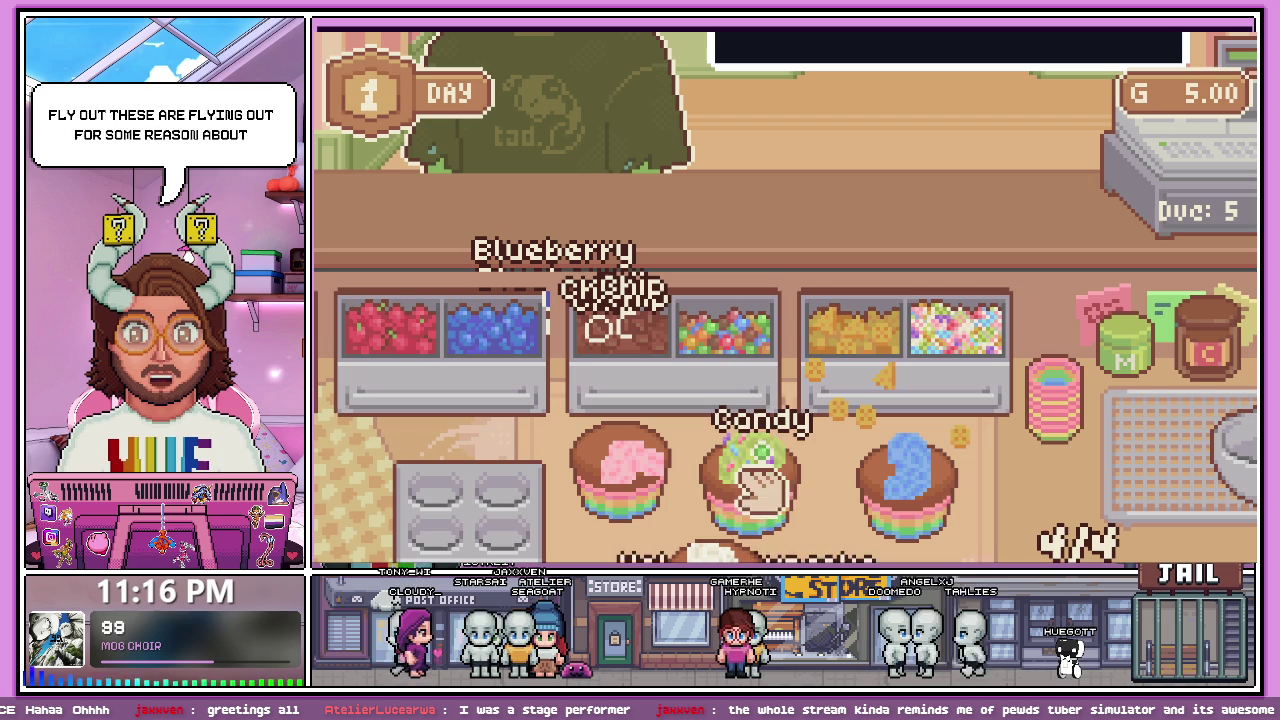
pyautogui.moveTo(737, 529); pyautogui.dragTo(608, 171)
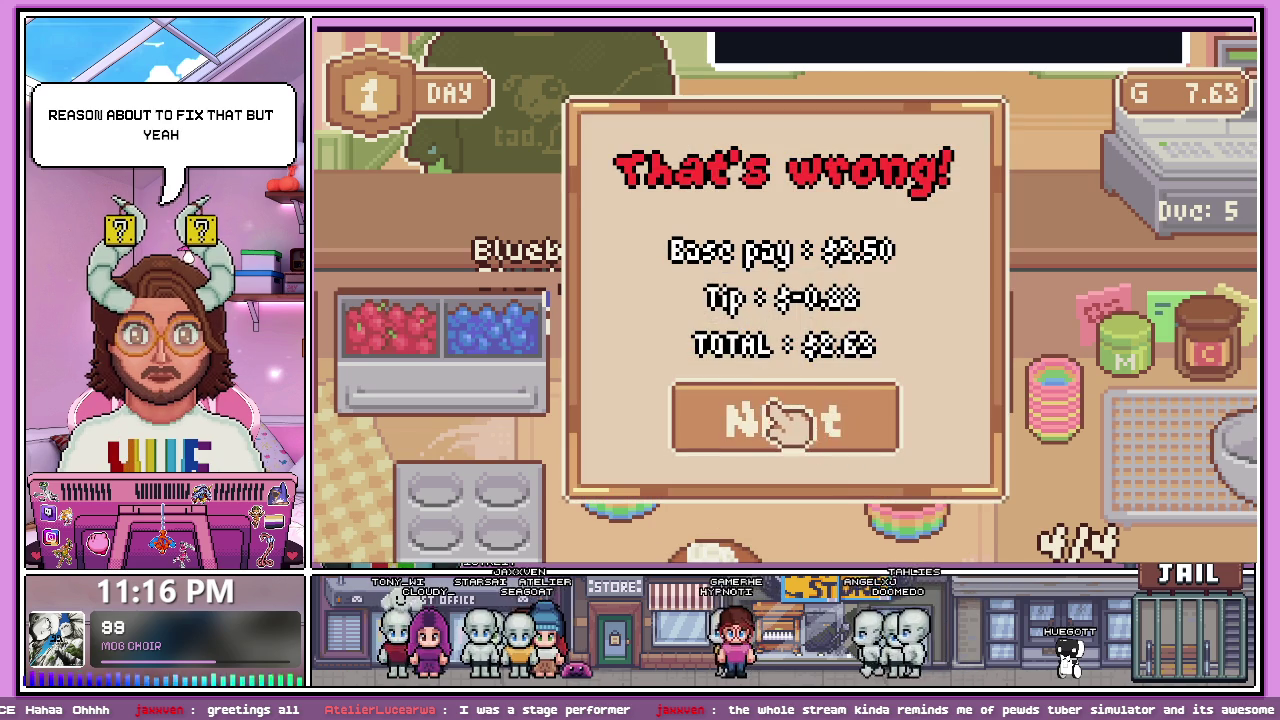
# - Dismiss the $2.63 payout popup and scroll back to the flour-and-milk baking table
pyautogui.click(830, 428)
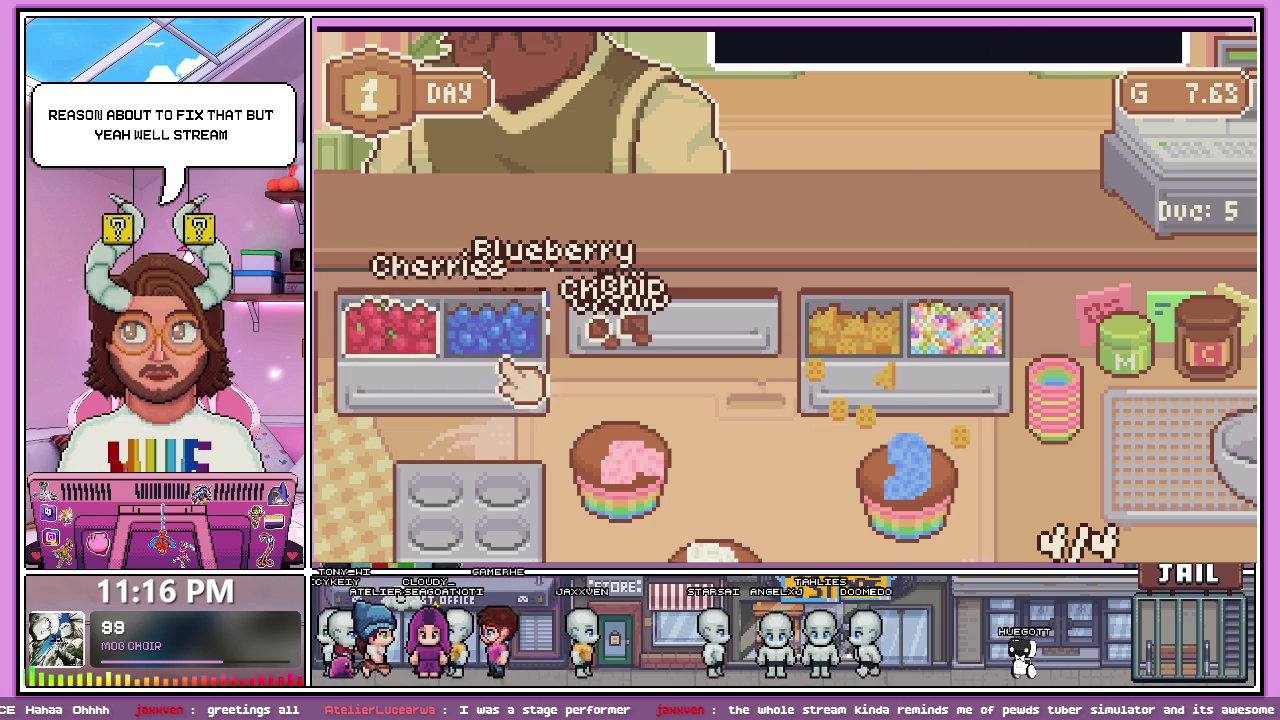
pyautogui.scroll(2, 715, 330)
pyautogui.scroll(-3, 737, 264)
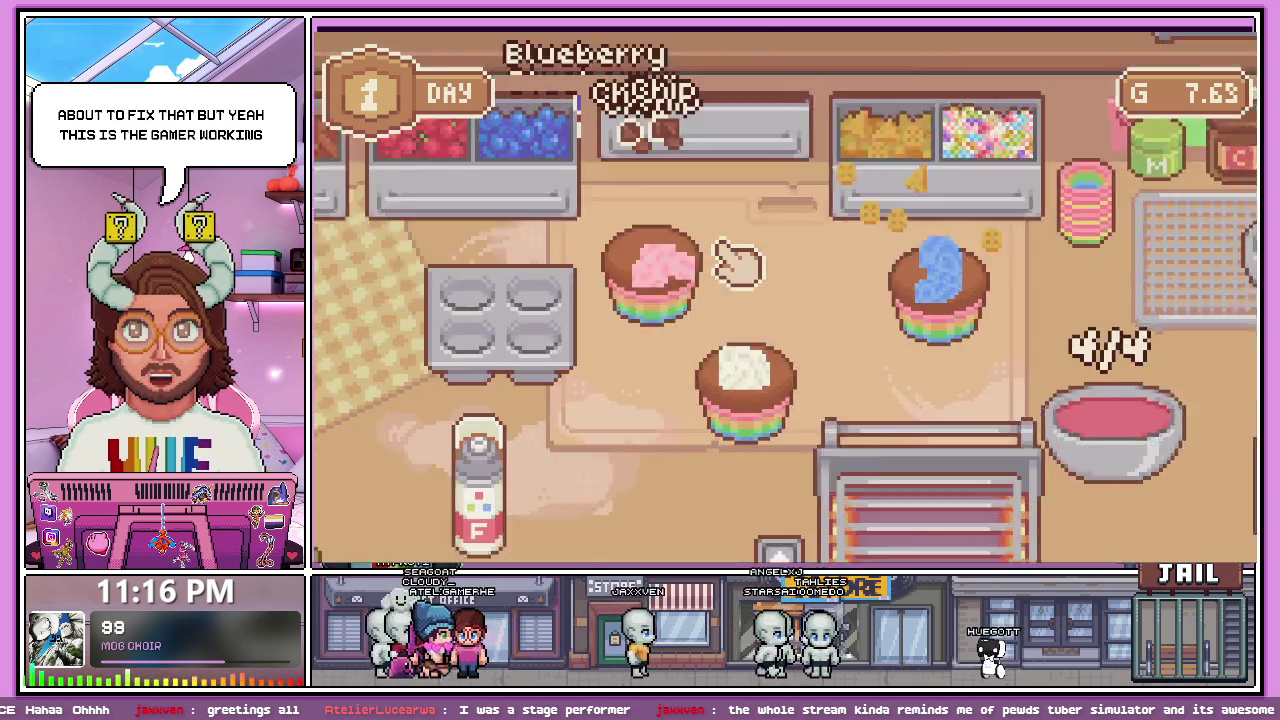
pyautogui.scroll(2, 714, 271)
pyautogui.scroll(-5, 710, 275)
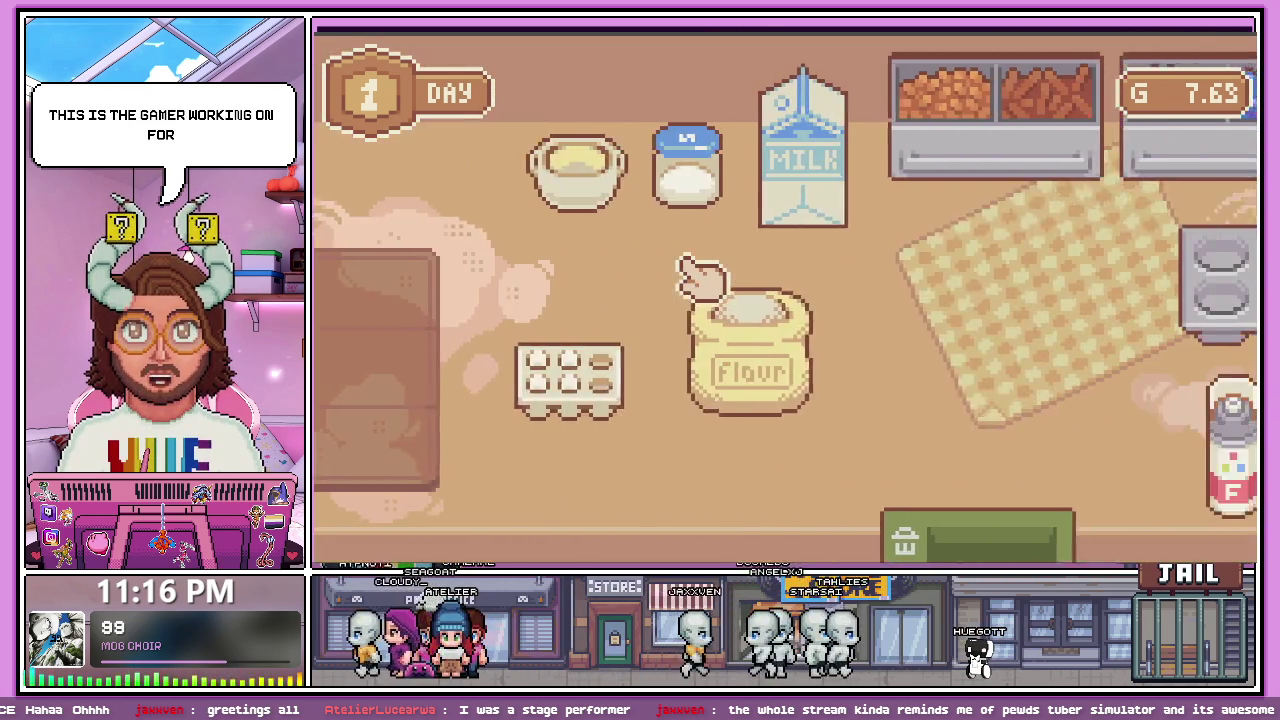
# - Scroll to the mixer station, then stop the game with F8 to reach app_Mixer.gd
pyautogui.scroll(2, 697, 278)
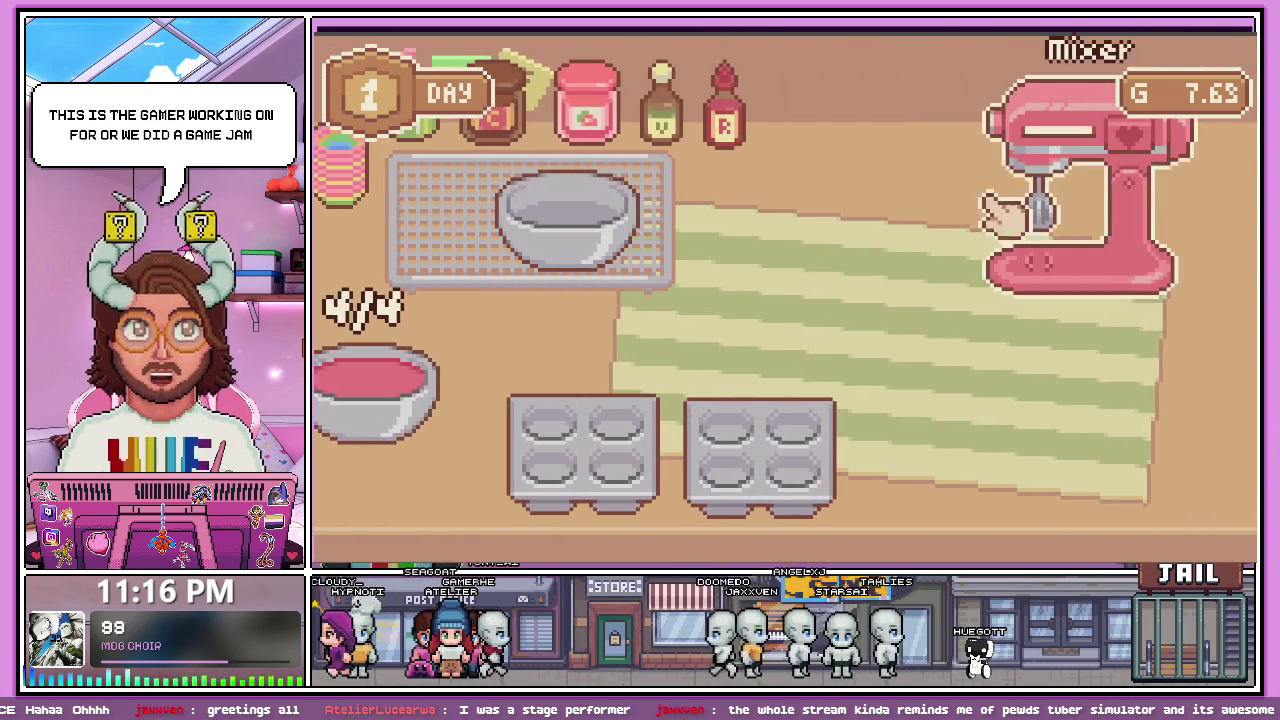
pyautogui.scroll(2, 1000, 214)
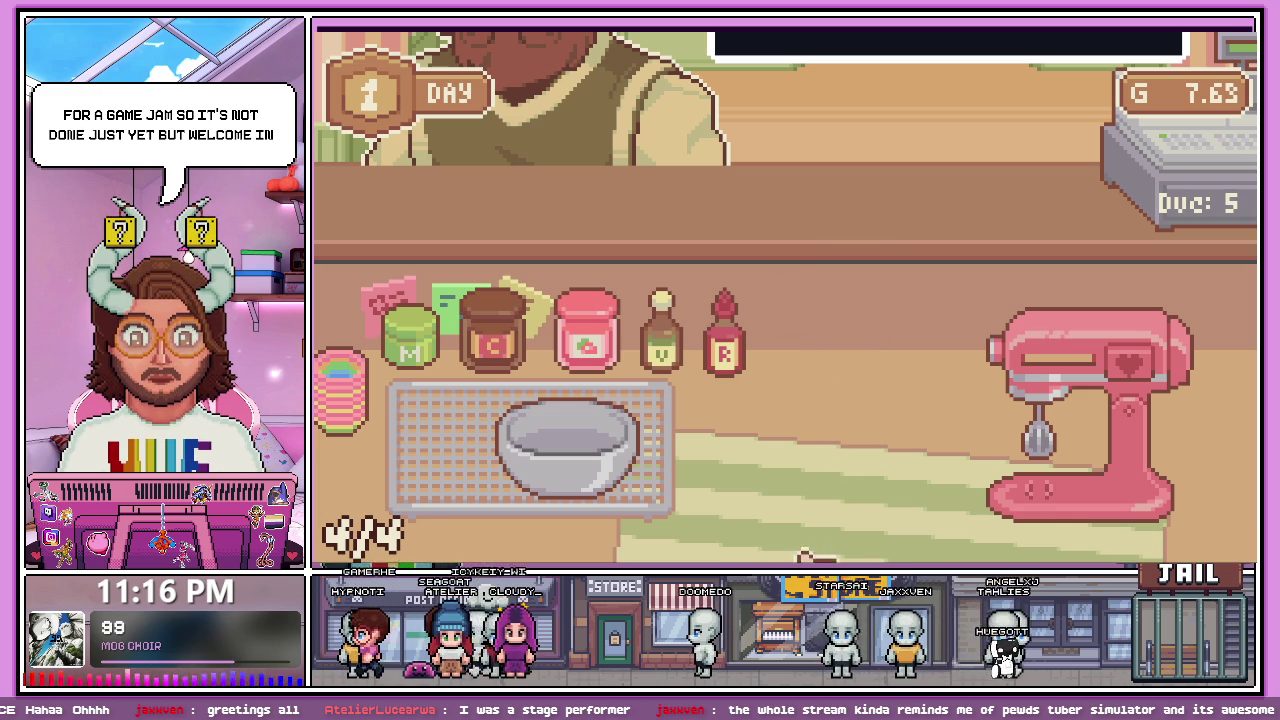
pyautogui.press('F8')
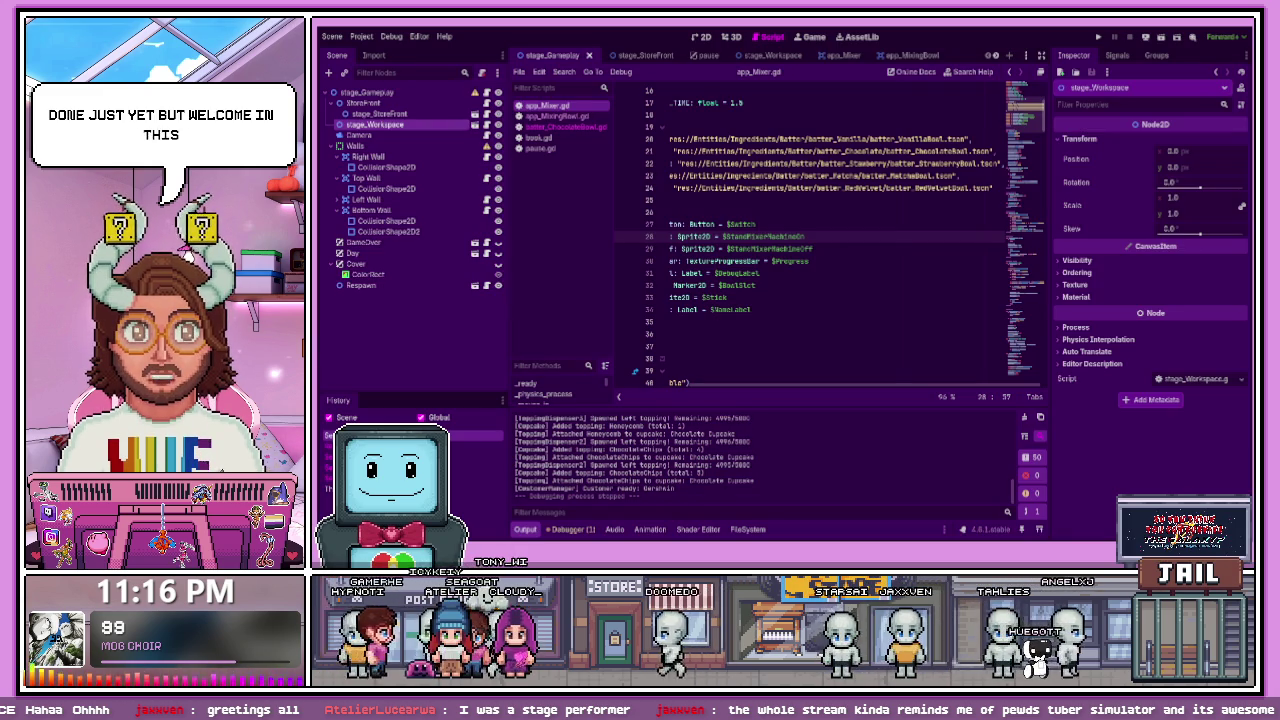
# - Place the cursor at the end of line 33 in the mixer script
pyautogui.click(727, 297)
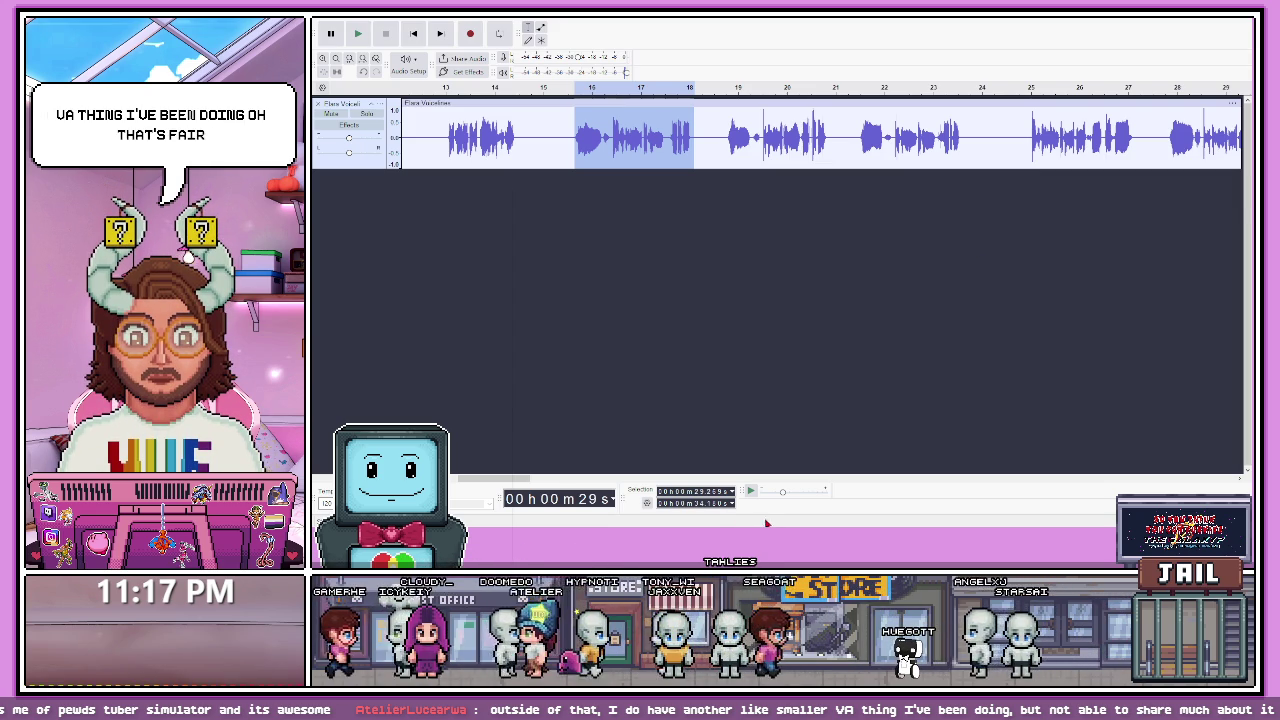
pyautogui.click(725, 148)
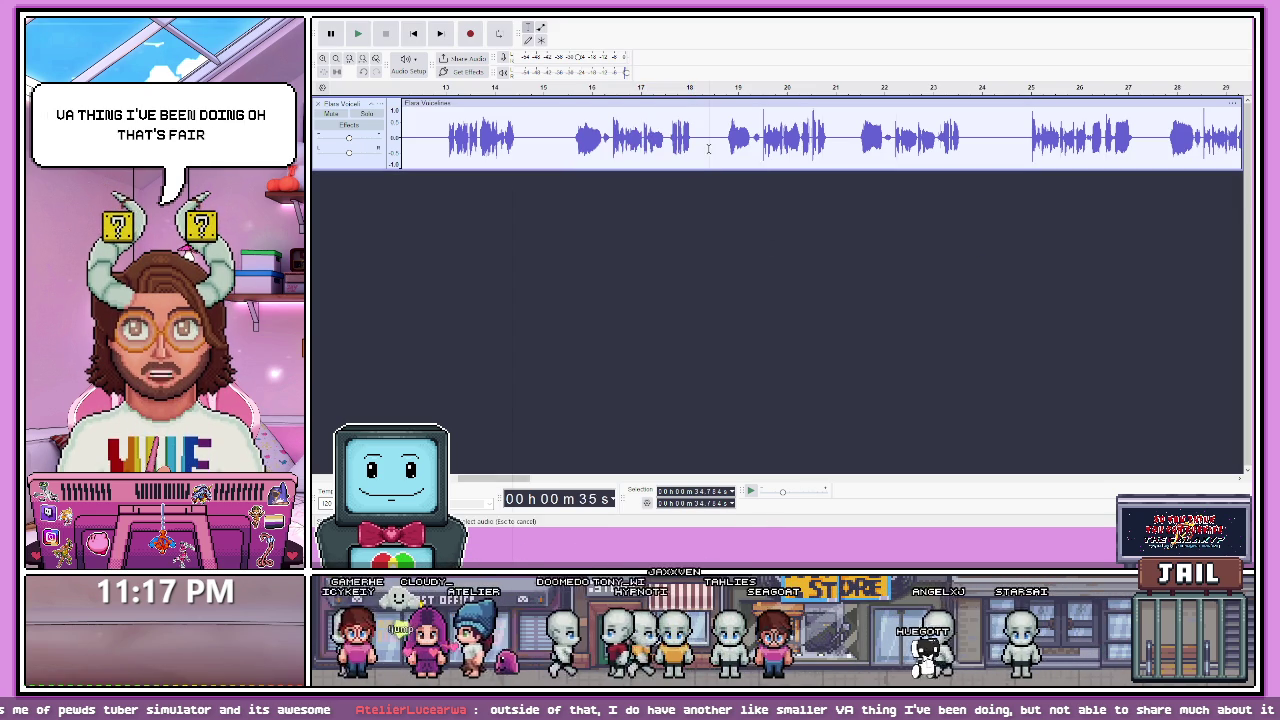
pyautogui.press('space')
pyautogui.press('space')
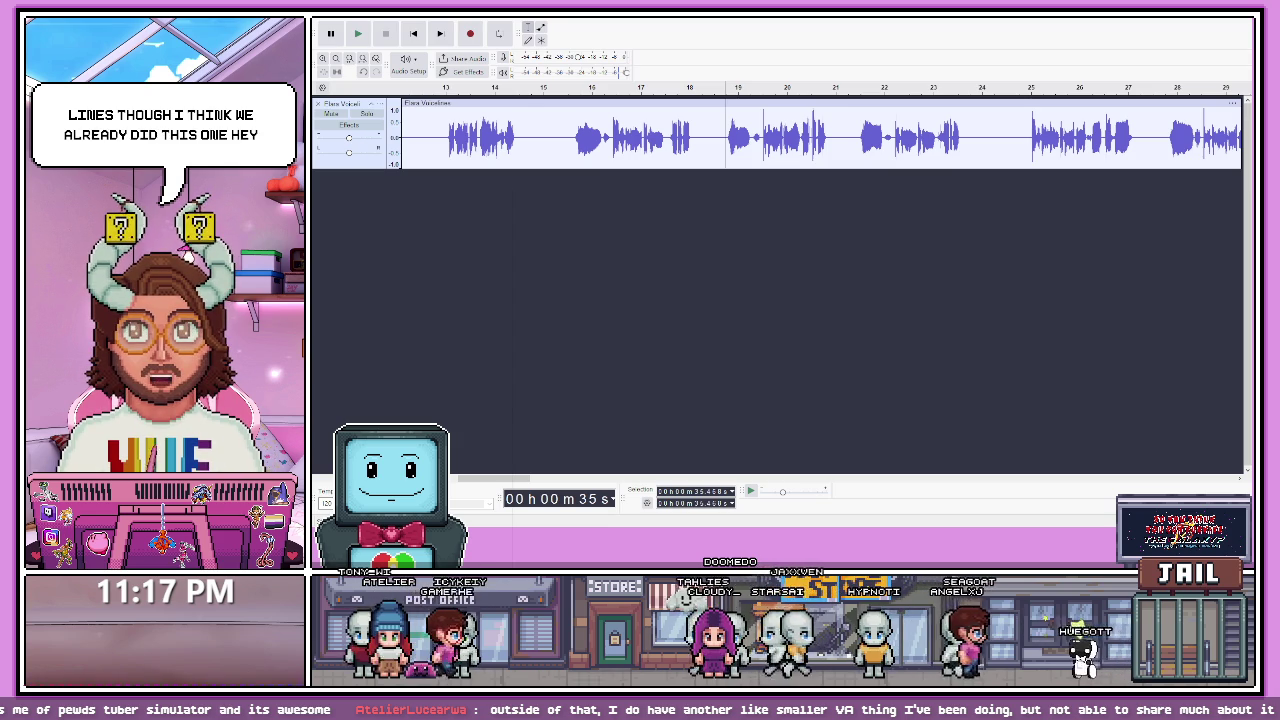
pyautogui.click(1017, 145)
pyautogui.press('space')
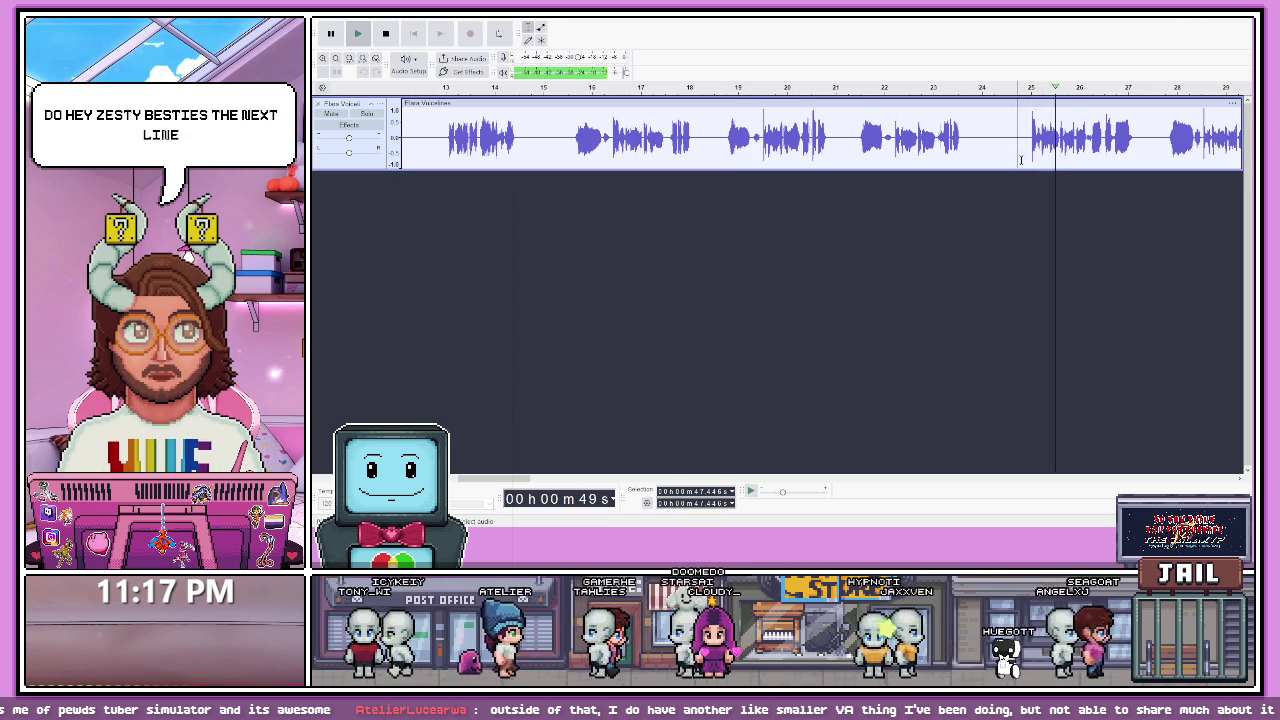
pyautogui.press('space')
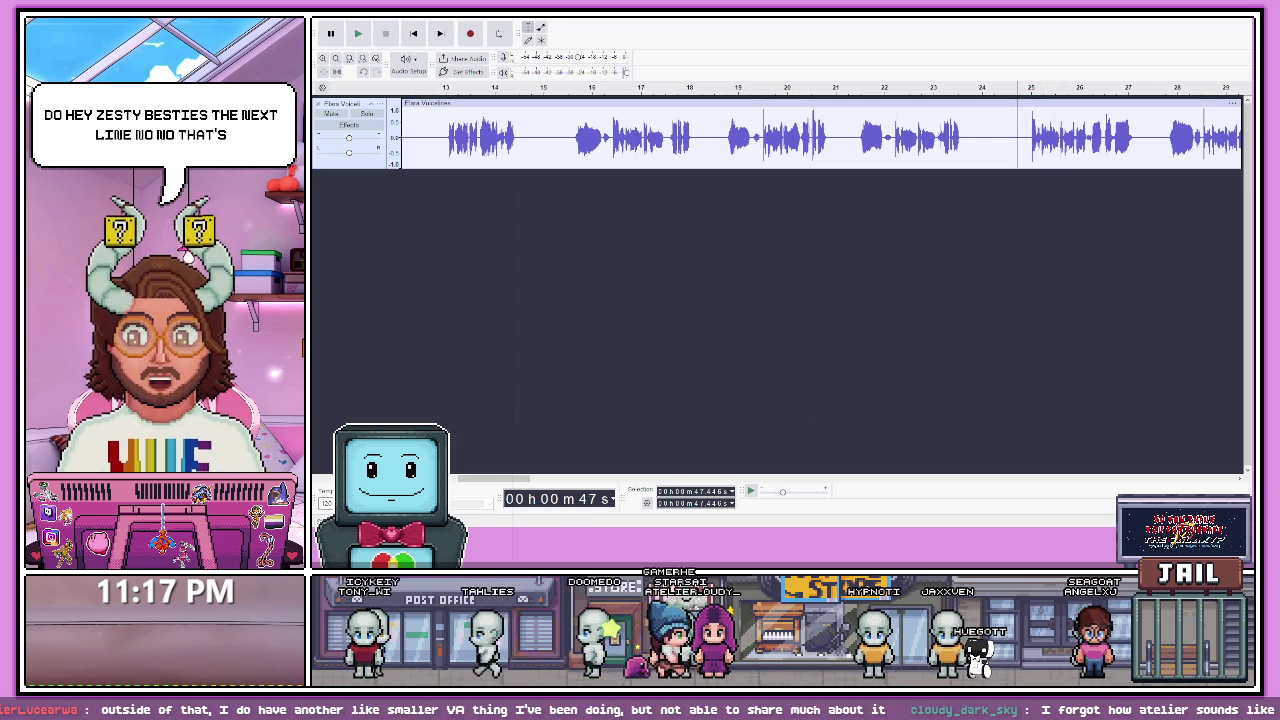
pyautogui.moveTo(517, 480); pyautogui.dragTo(549, 482)
pyautogui.click(797, 143)
pyautogui.click(790, 220)
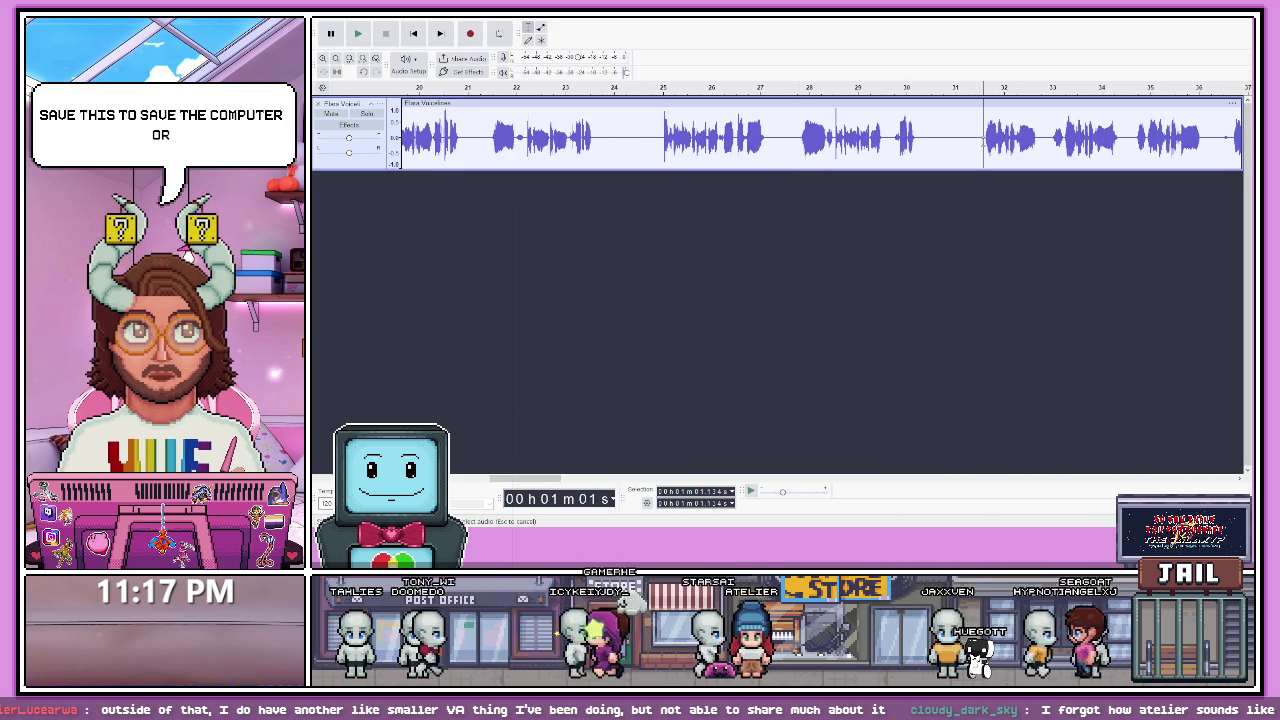
pyautogui.click(983, 143)
pyautogui.press('space')
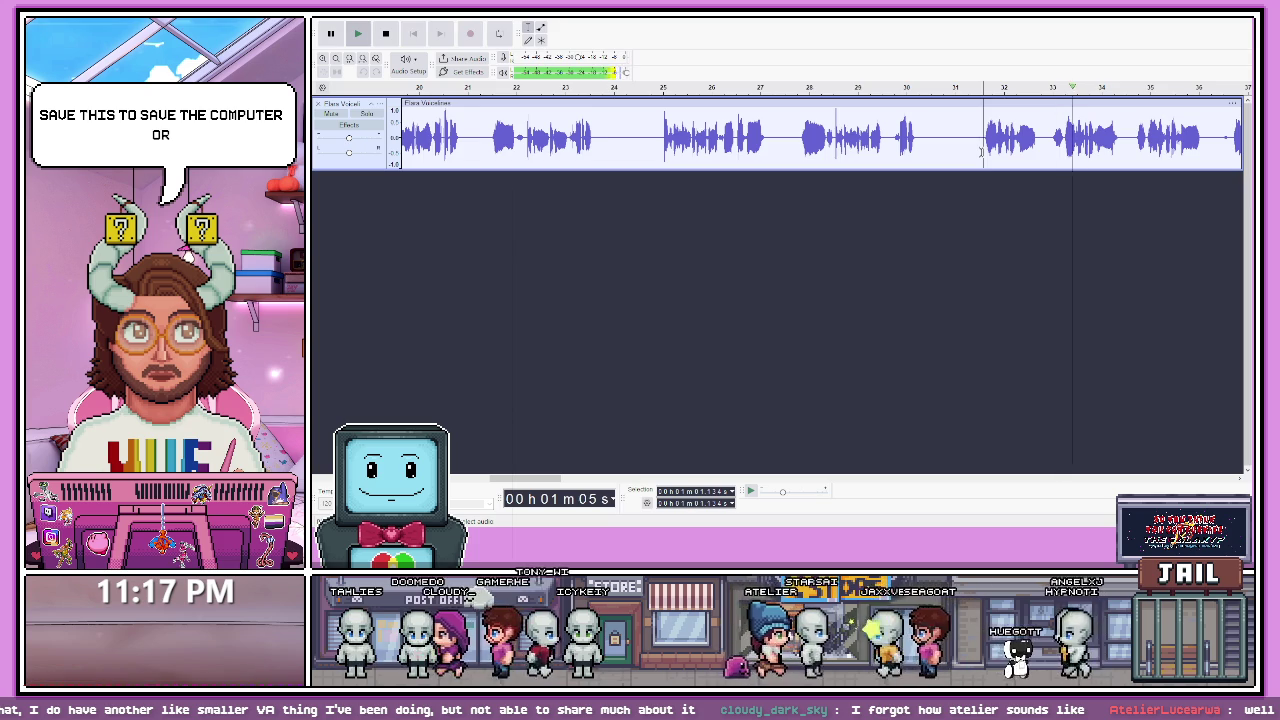
pyautogui.press('space')
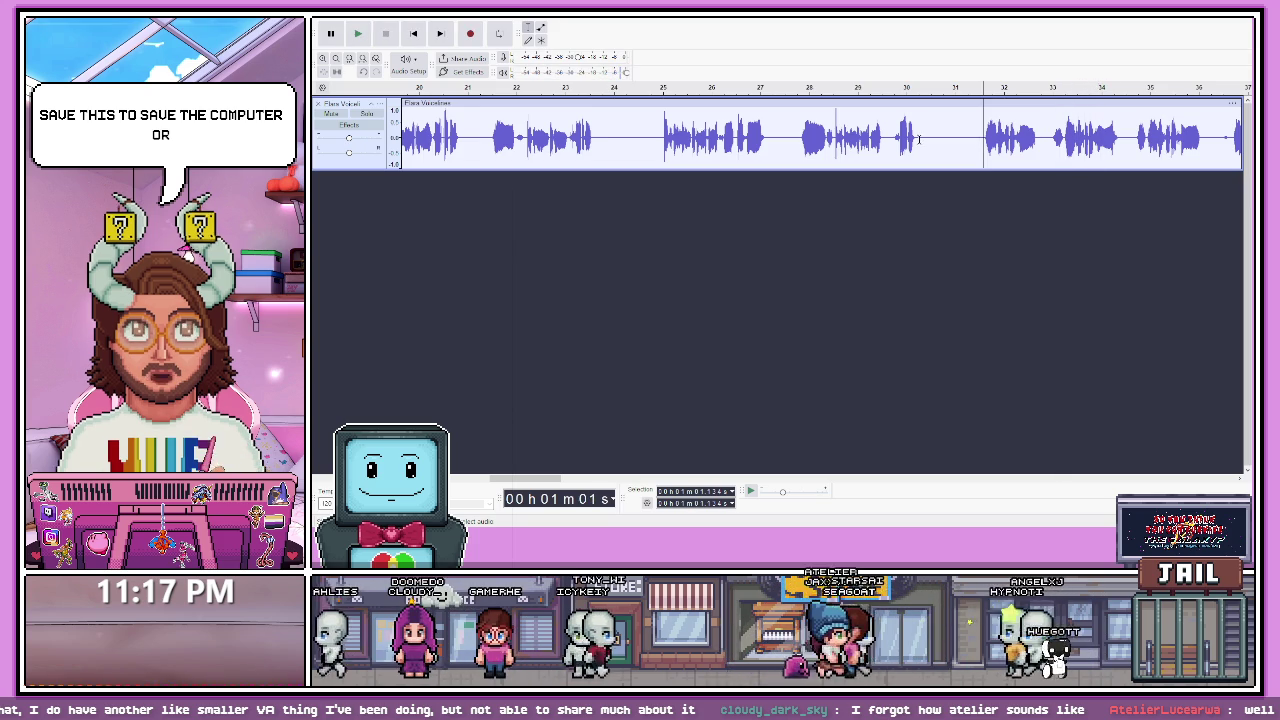
pyautogui.press('space')
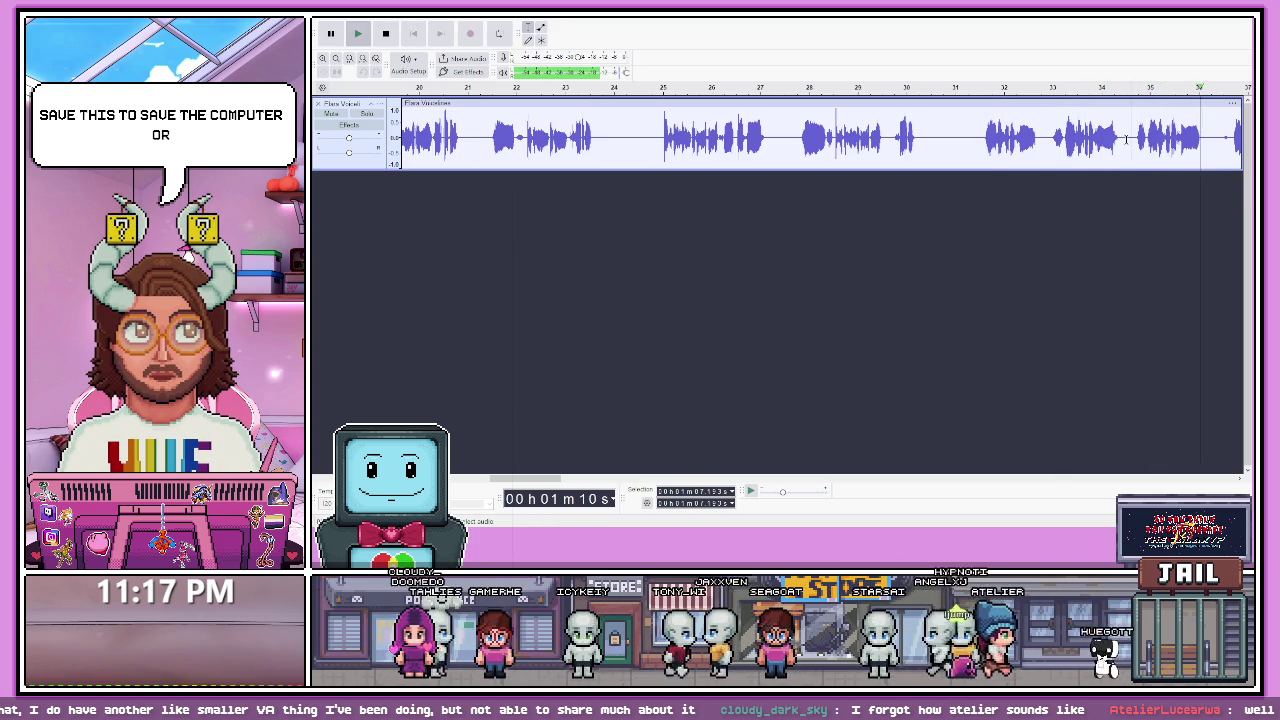
pyautogui.press('space')
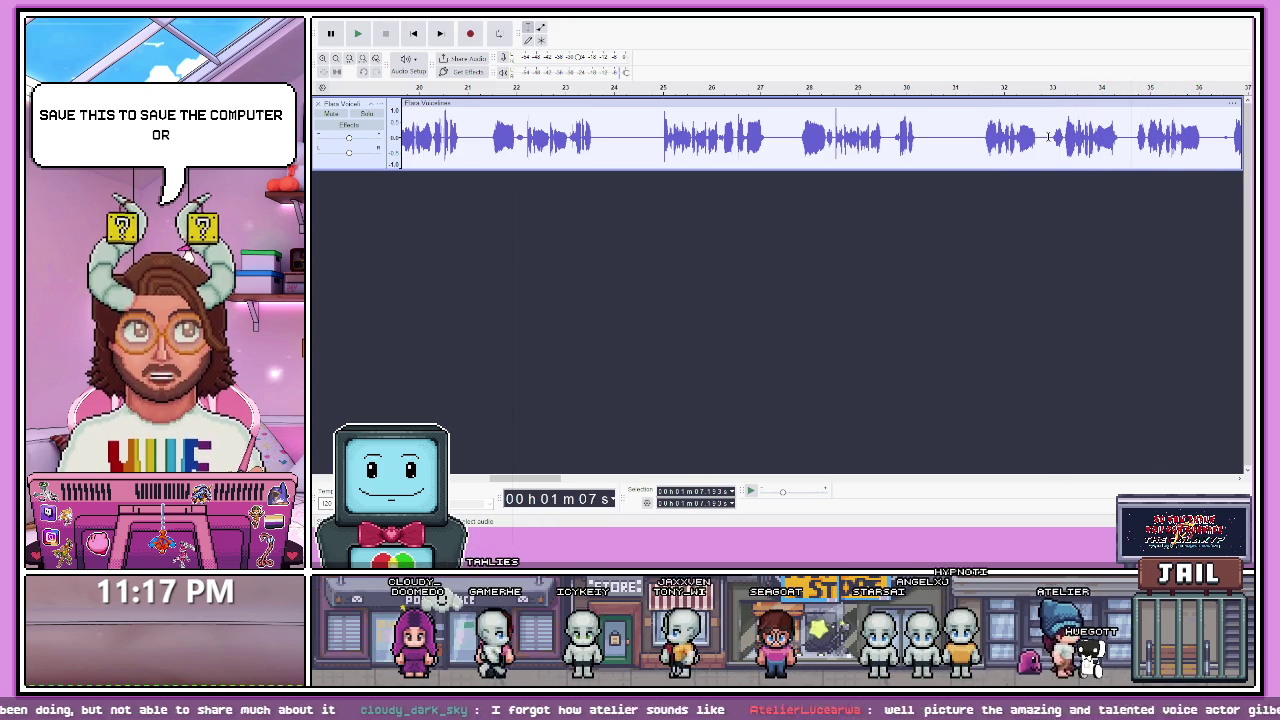
pyautogui.moveTo(535, 484); pyautogui.dragTo(558, 485)
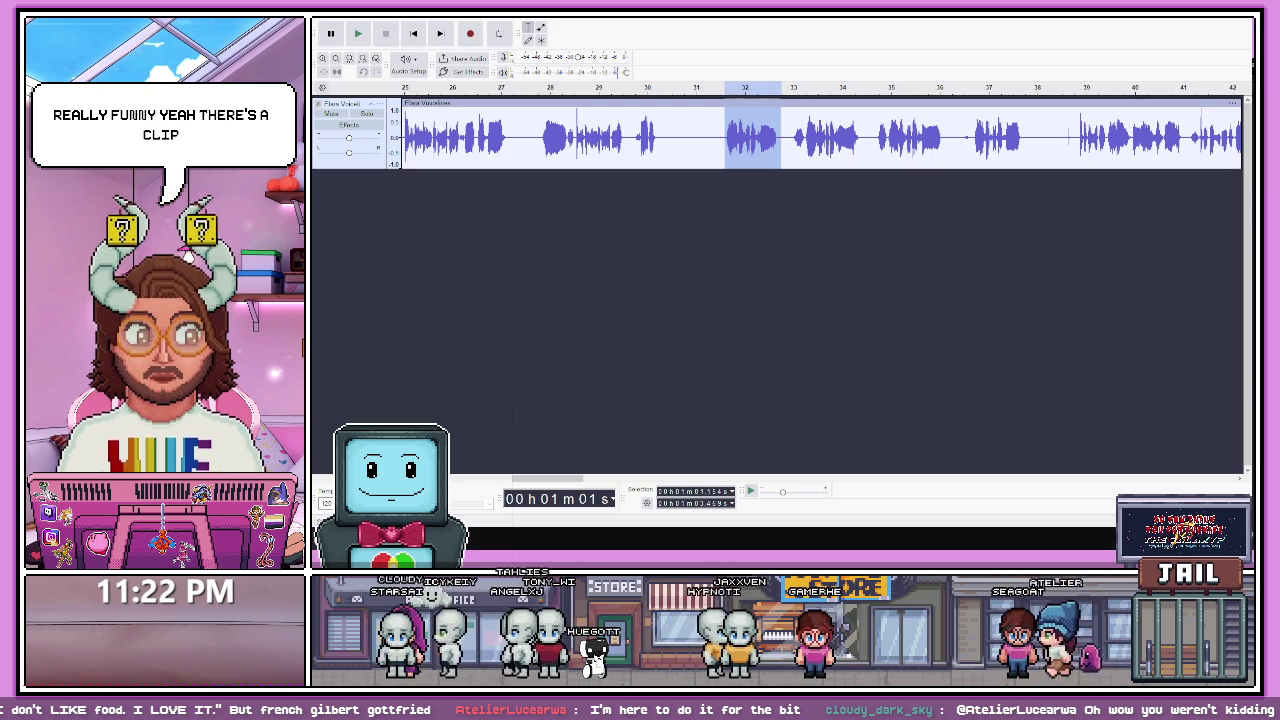
# - Watch the 'And you too can die from surprise' Twitch clip, then go to the Elara lines doc
pyautogui.hotkey('alt', 'Tab')
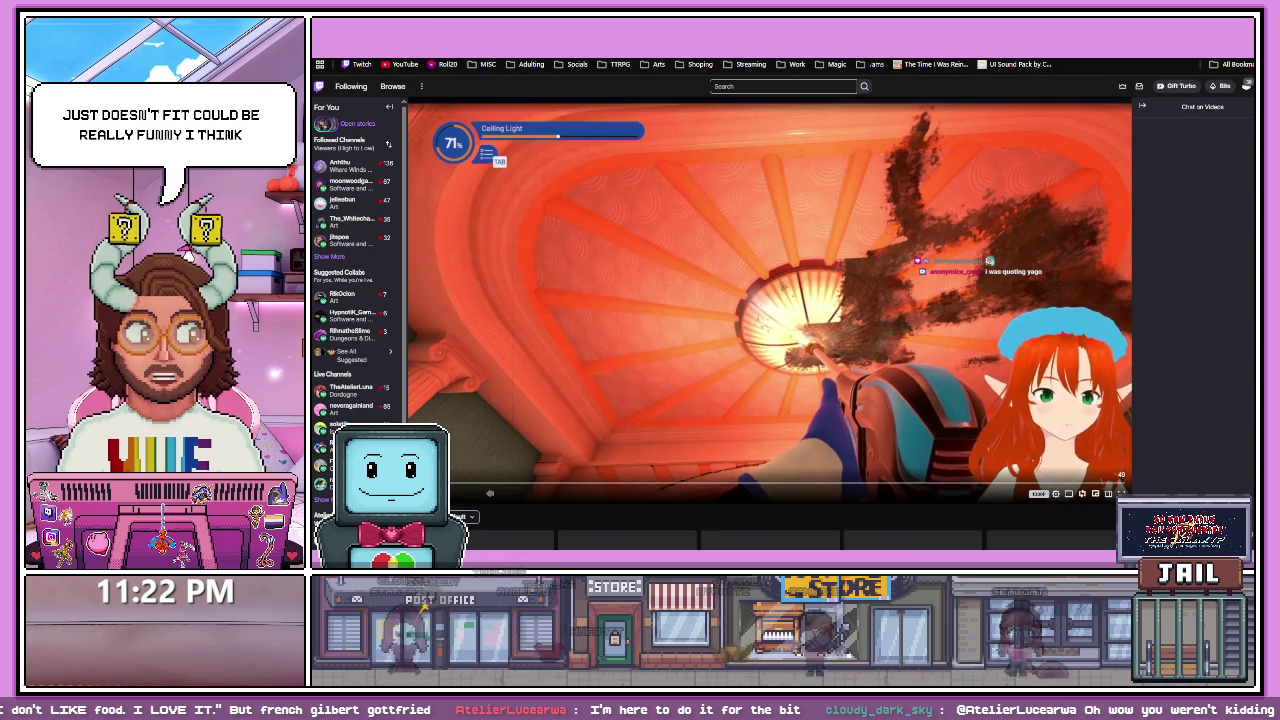
pyautogui.scroll(-3, 770, 300)
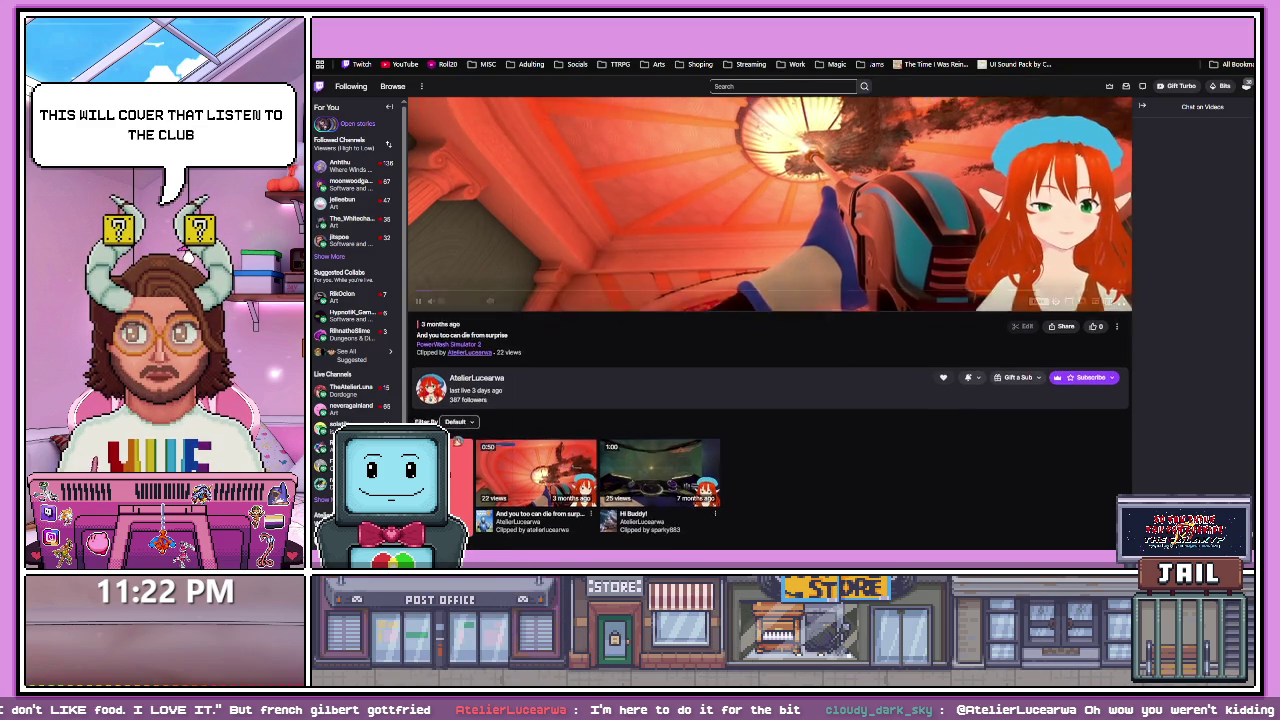
pyautogui.click(419, 318)
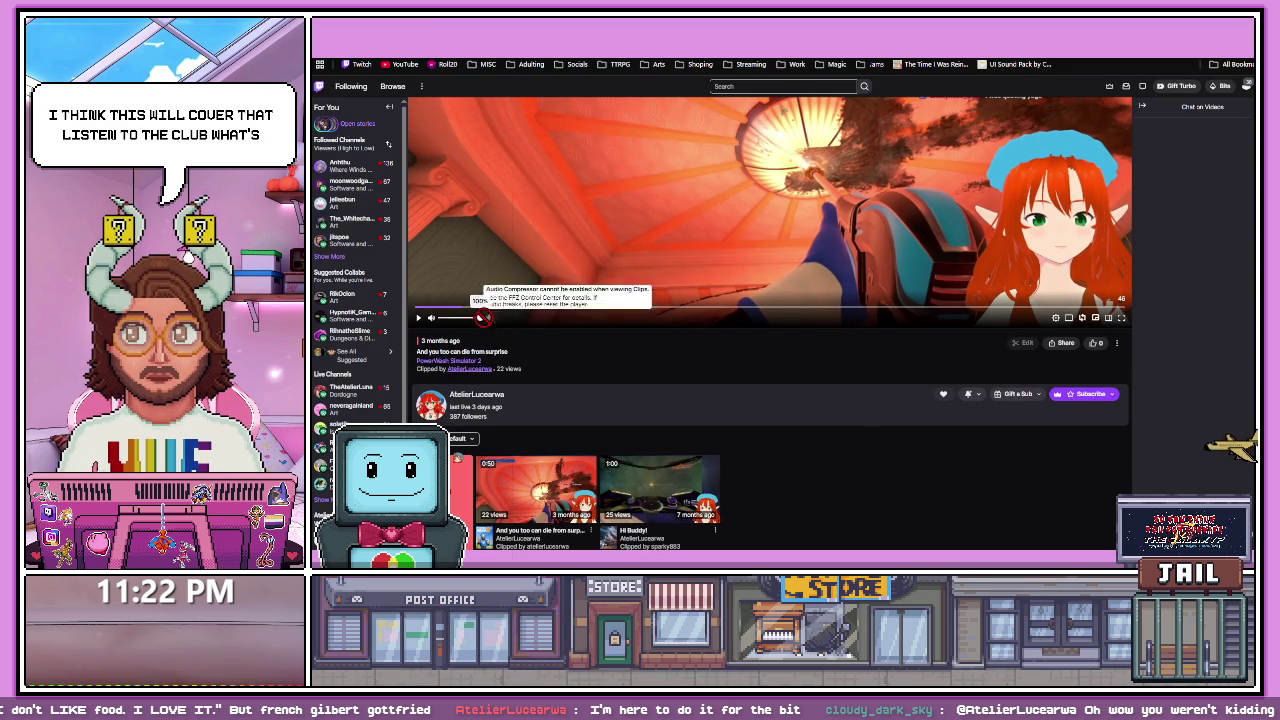
pyautogui.click(419, 318)
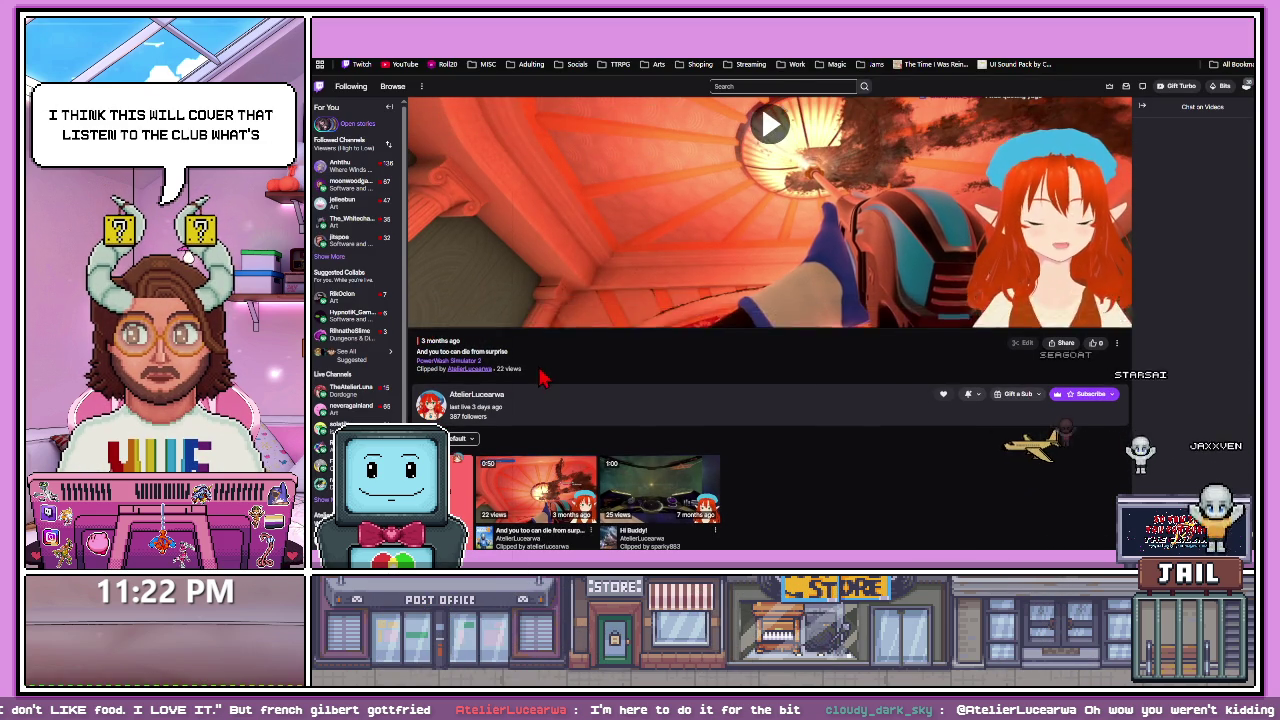
pyautogui.scroll(1, 520, 390)
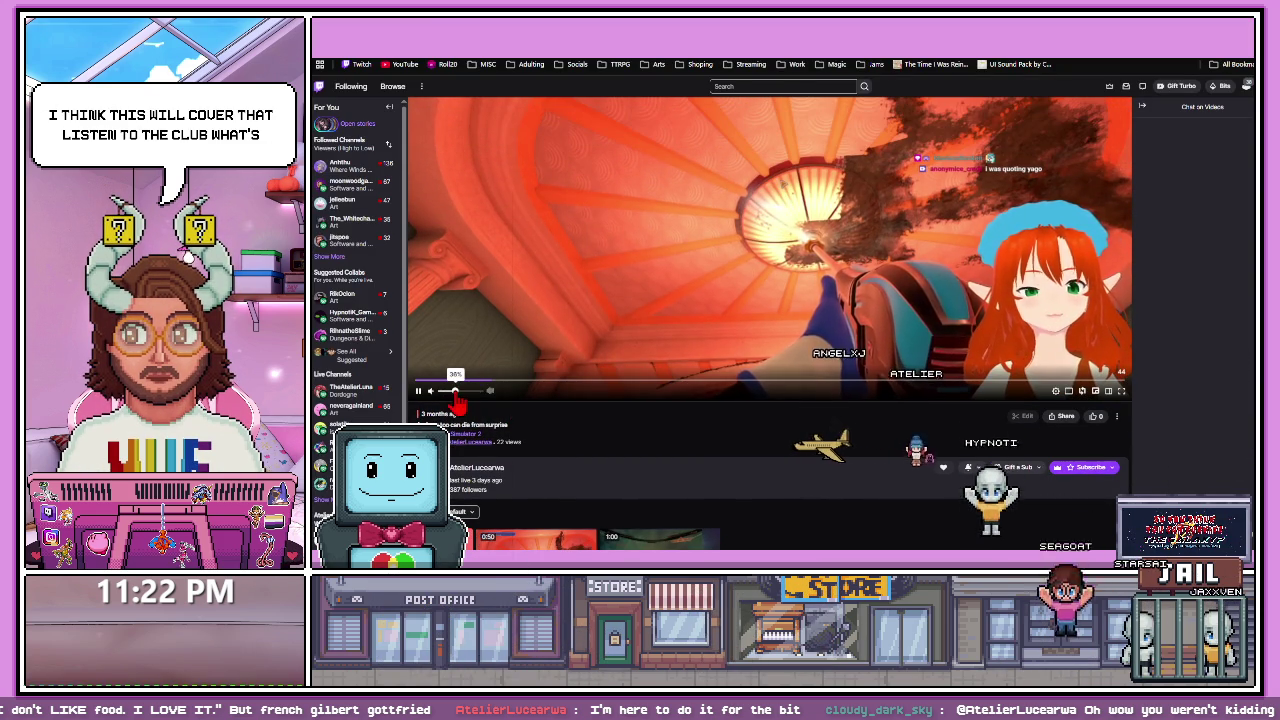
pyautogui.scroll(1, 637, 452)
pyautogui.scroll(1, 636, 452)
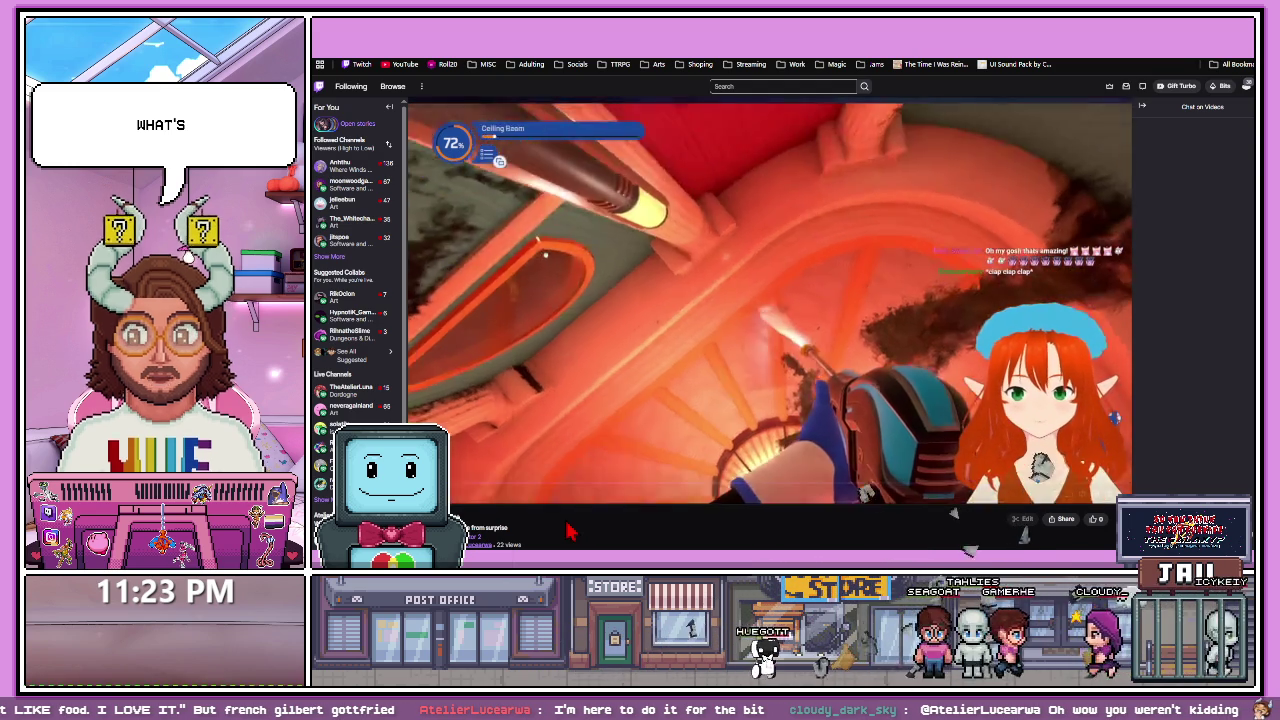
pyautogui.click(771, 305)
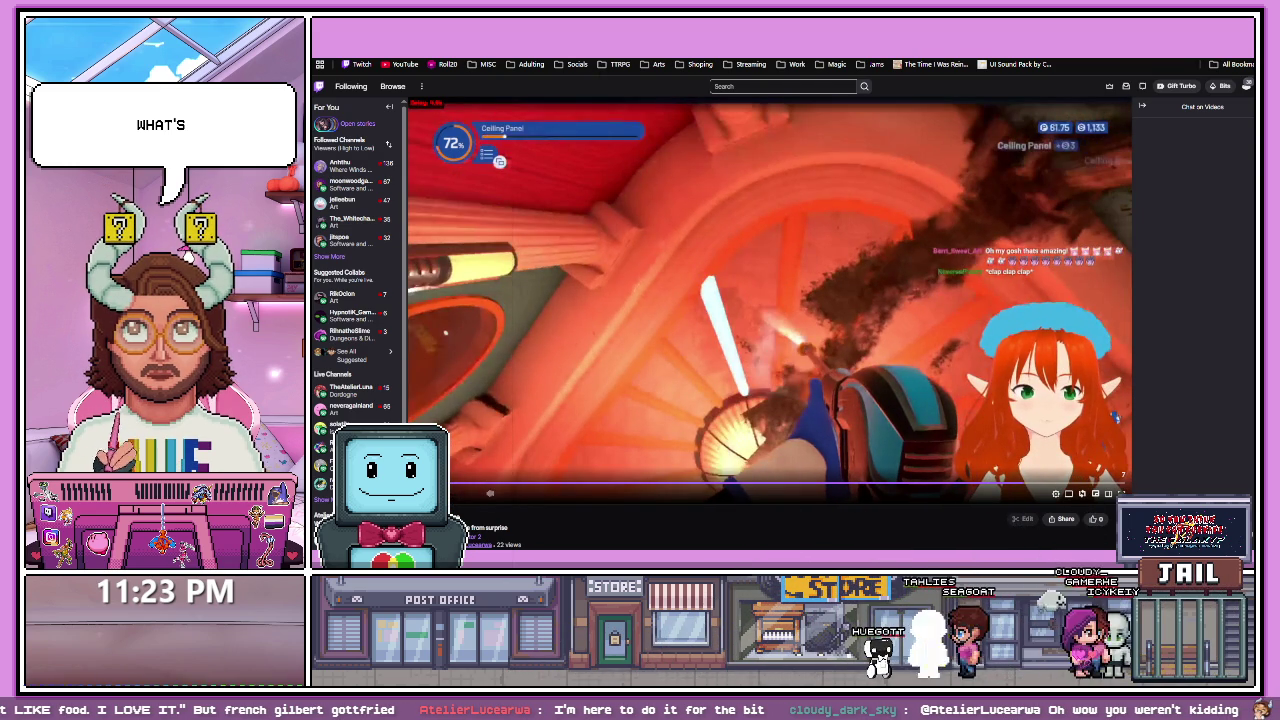
pyautogui.hotkey('ctrl', 'Tab')
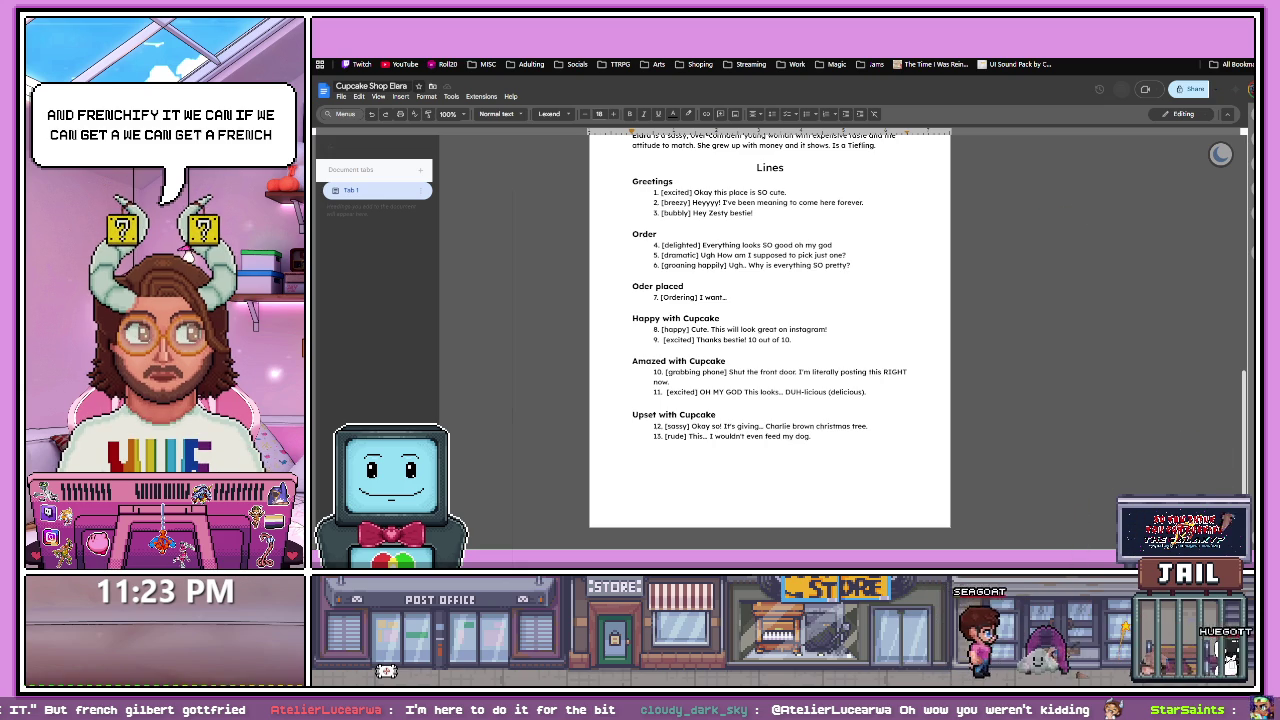
# - Scroll through Elara's dialogue lines in the Cupcake Shop Elara document
pyautogui.scroll(1, 729, 378)
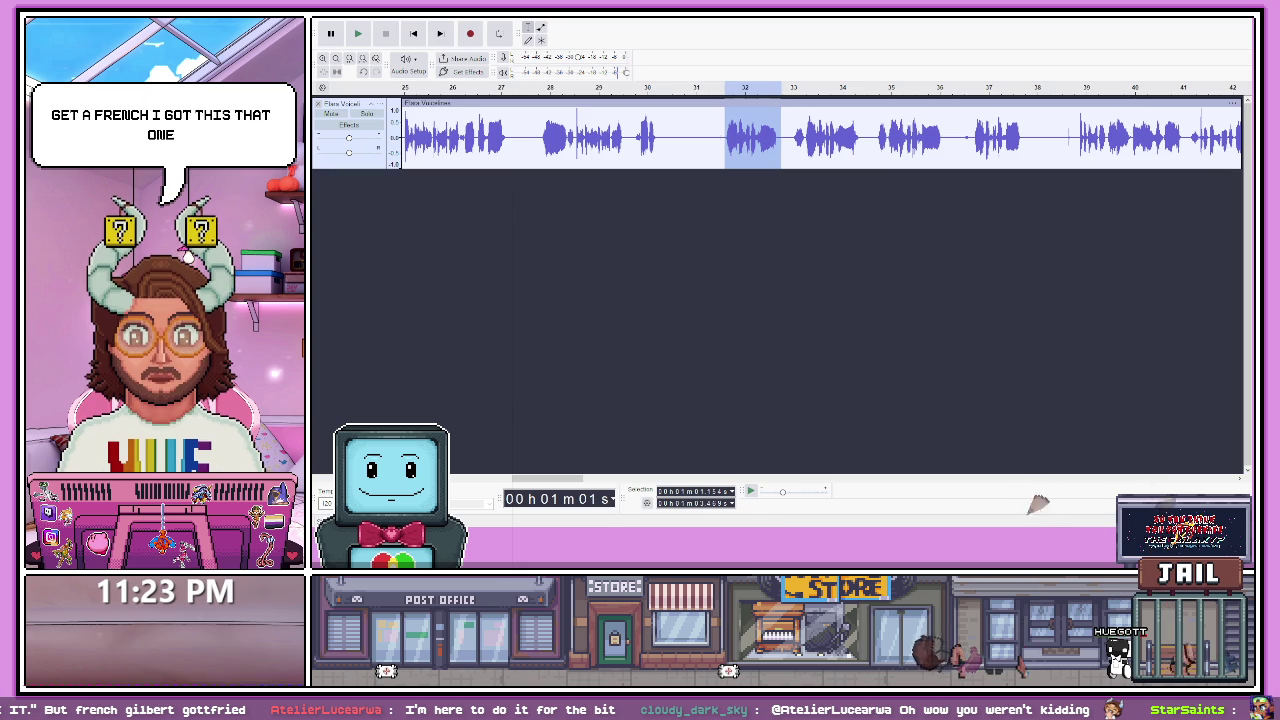
pyautogui.click(822, 135)
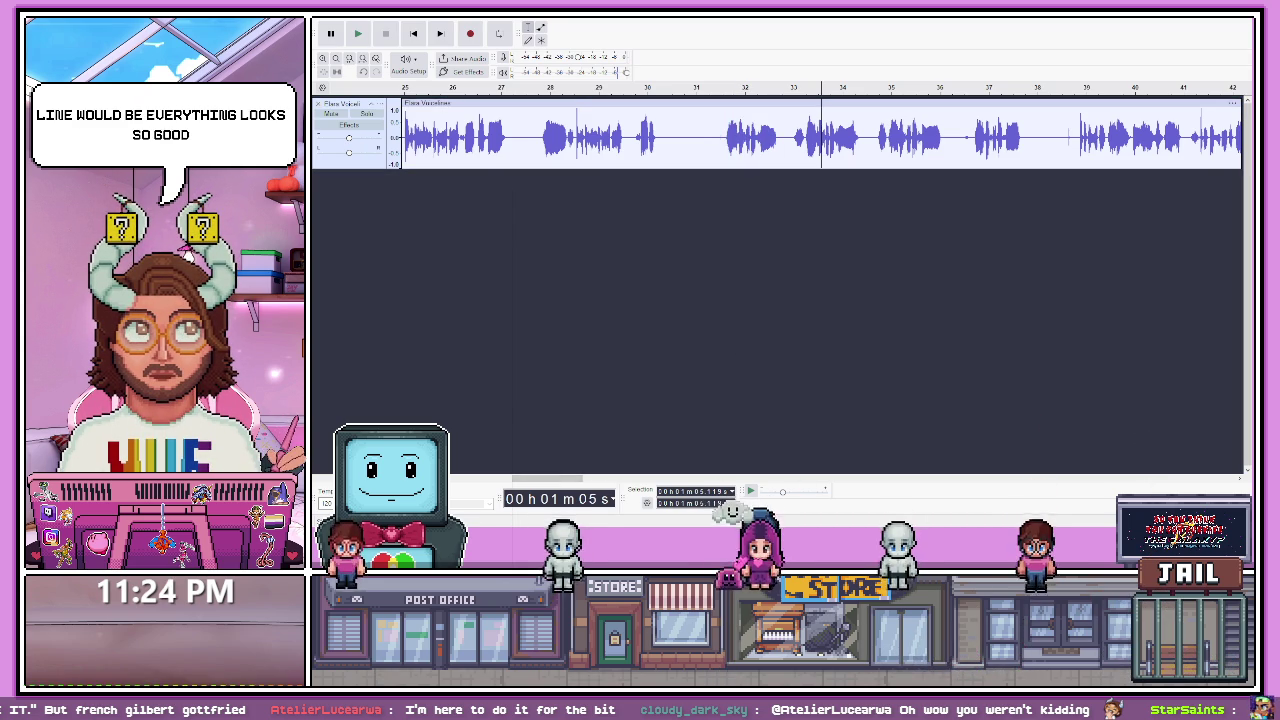
pyautogui.click(859, 135)
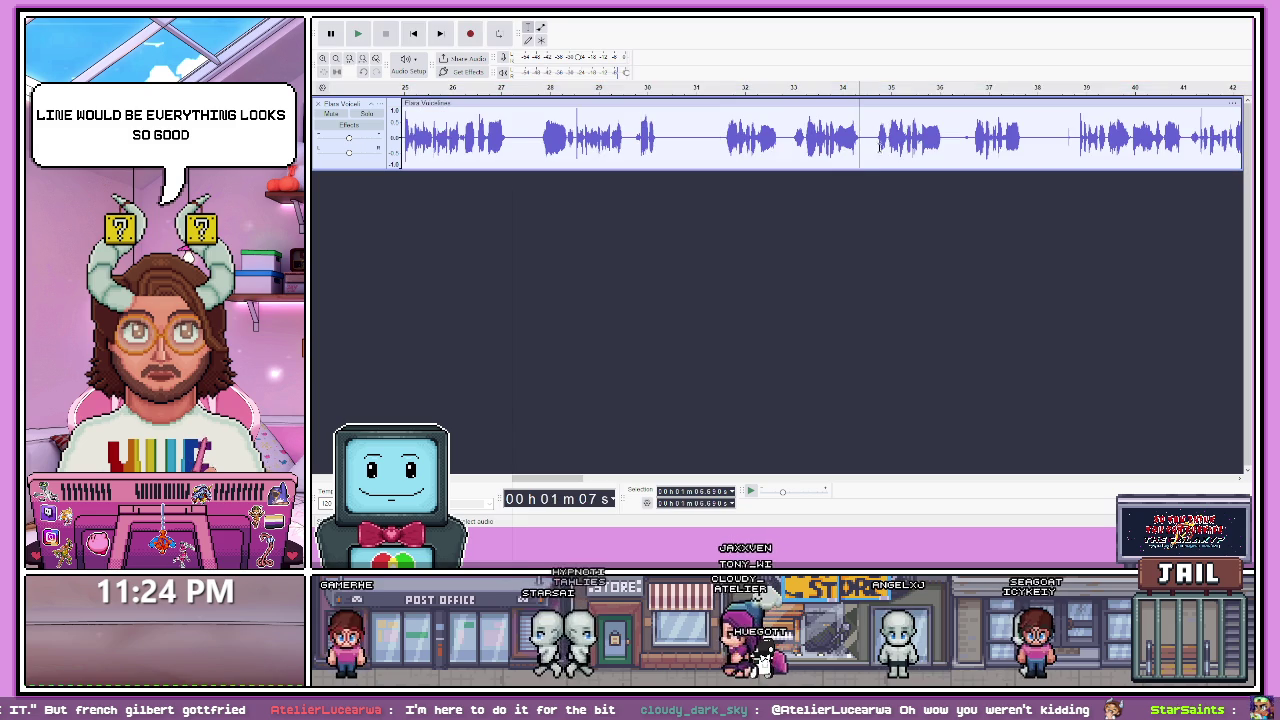
pyautogui.press('space')
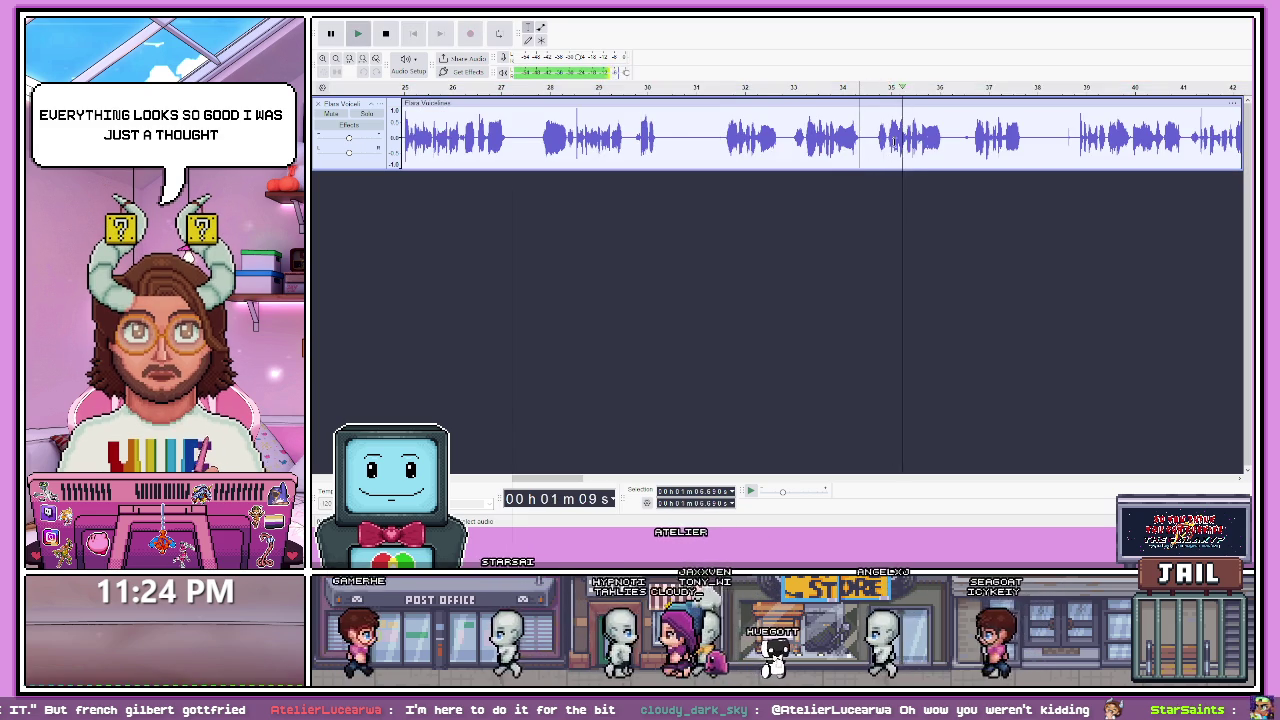
pyautogui.click(1073, 139)
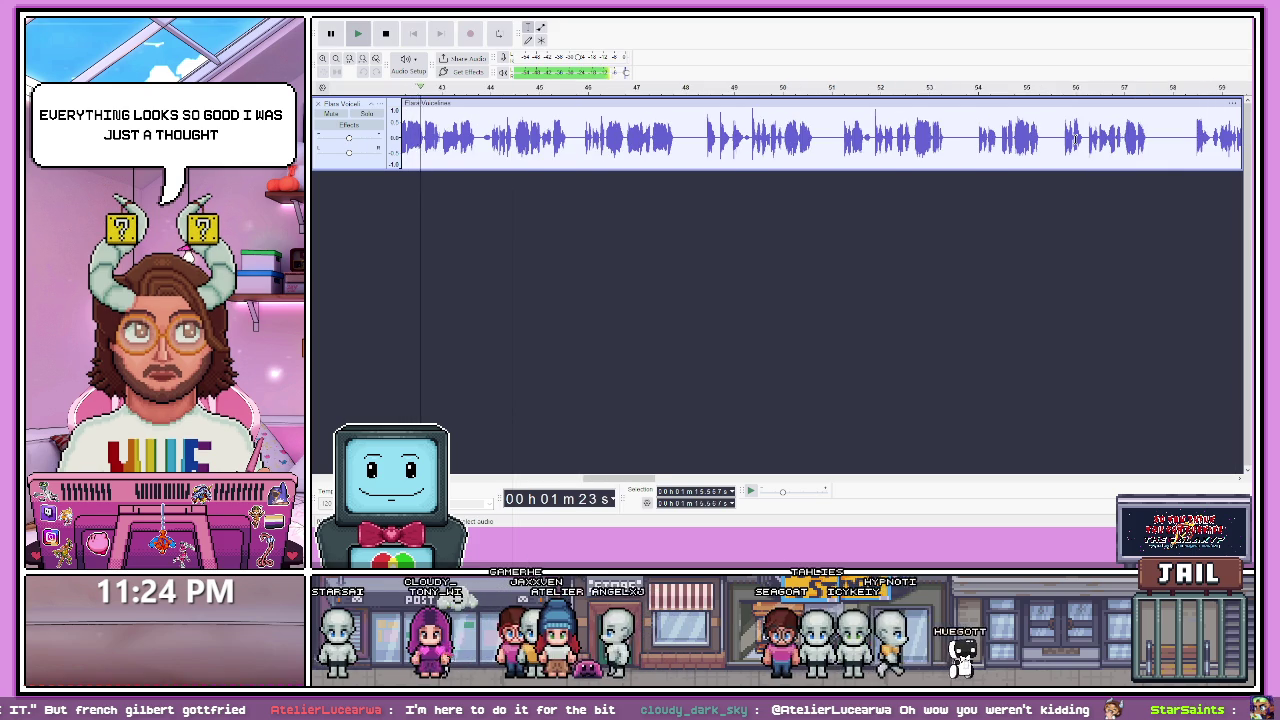
pyautogui.moveTo(632, 481); pyautogui.dragTo(607, 482)
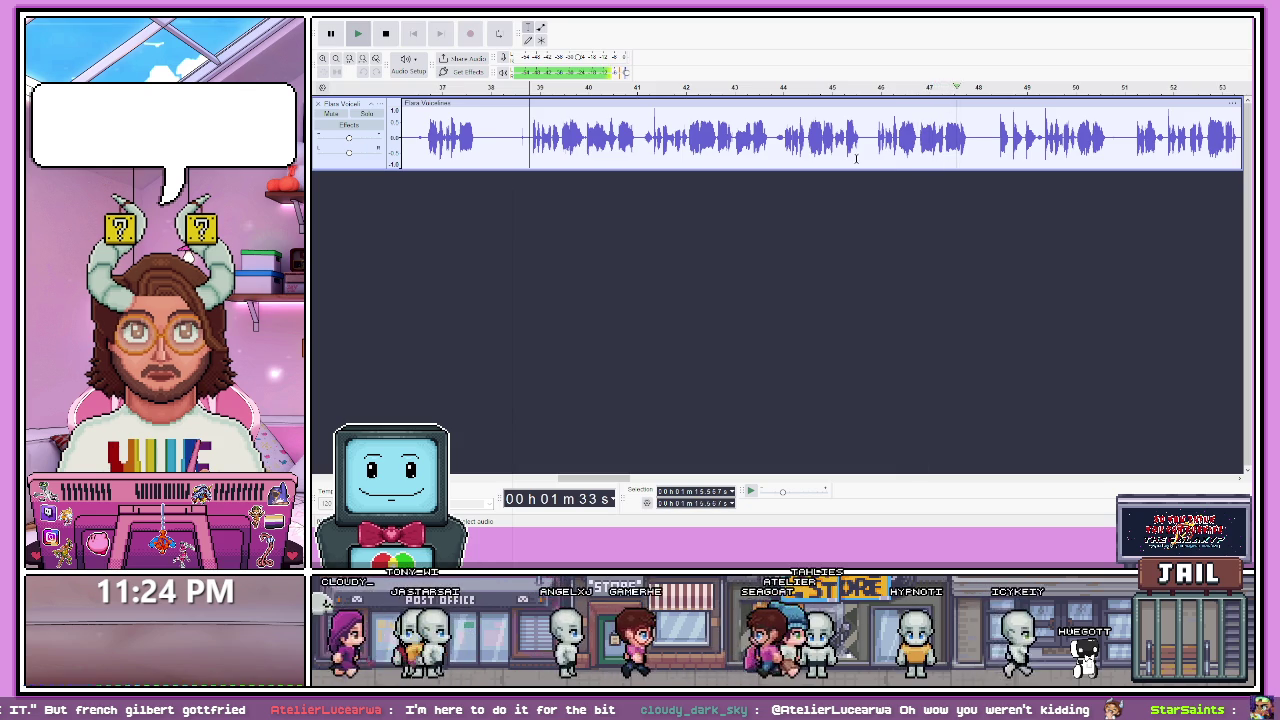
pyautogui.press('space')
pyautogui.press('space')
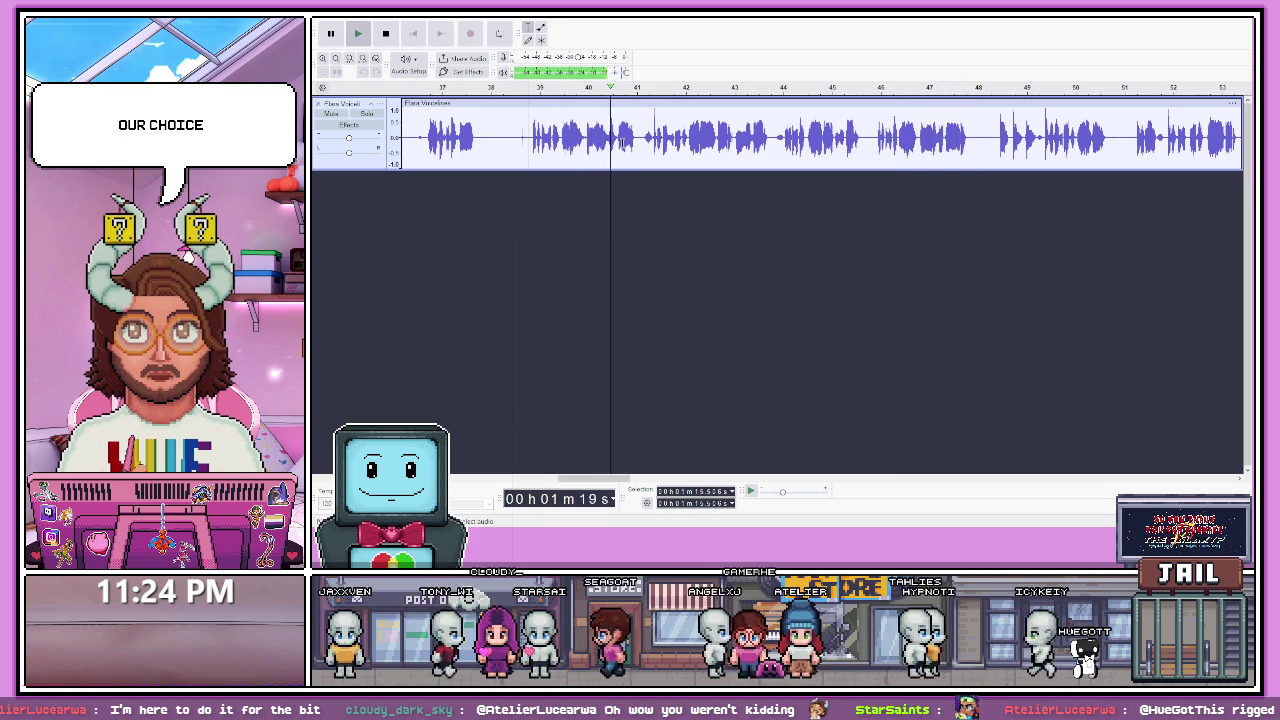
pyautogui.press('space')
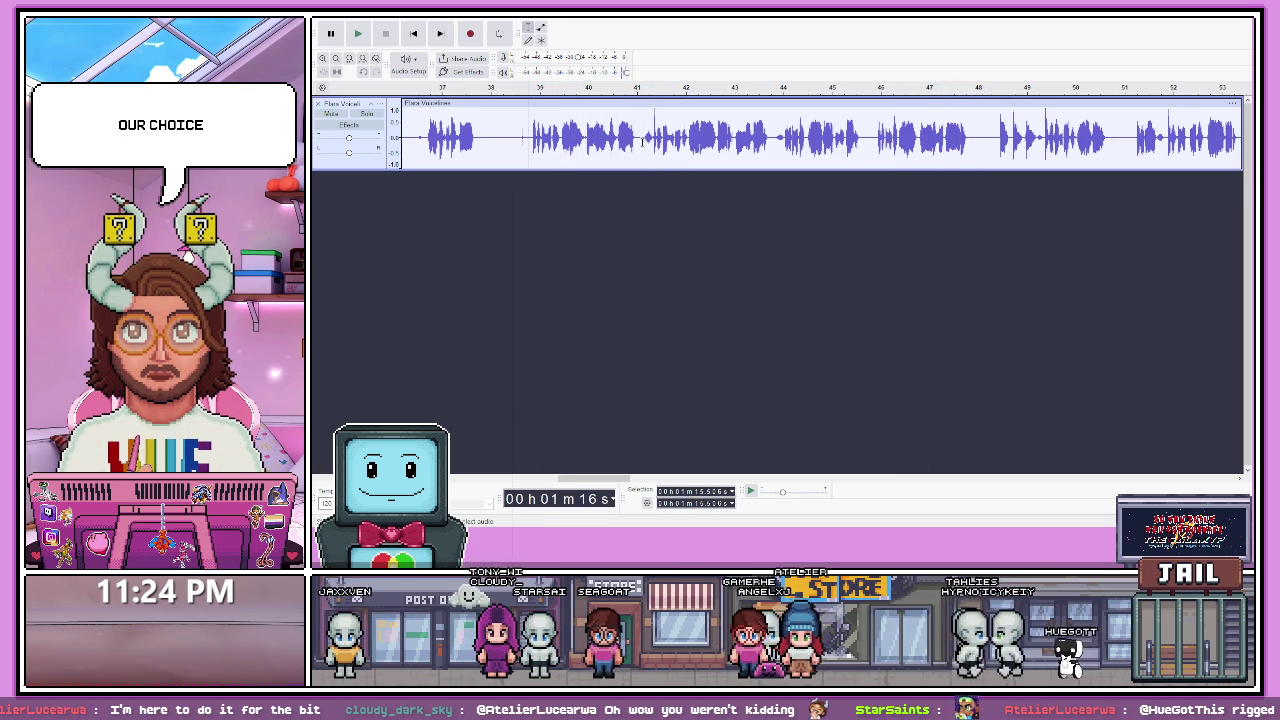
pyautogui.keyDown('shift'); pyautogui.click(636, 160); pyautogui.keyUp('shift')
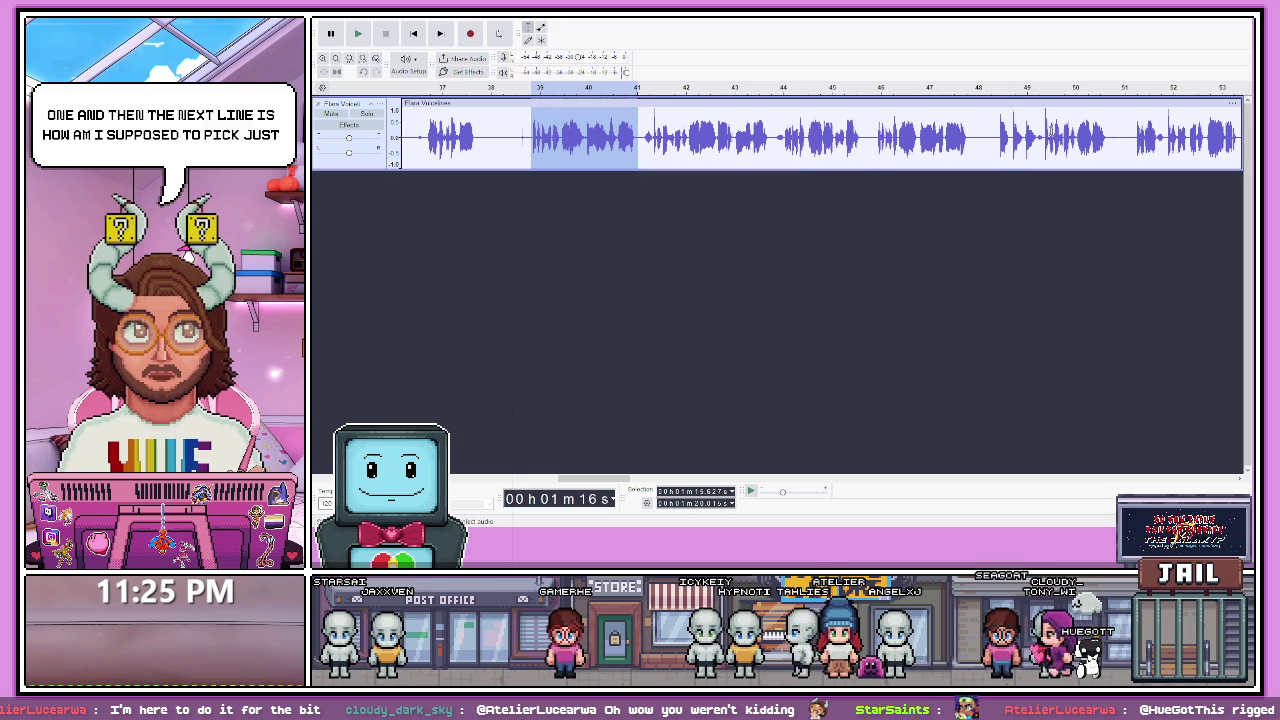
pyautogui.click(1000, 88)
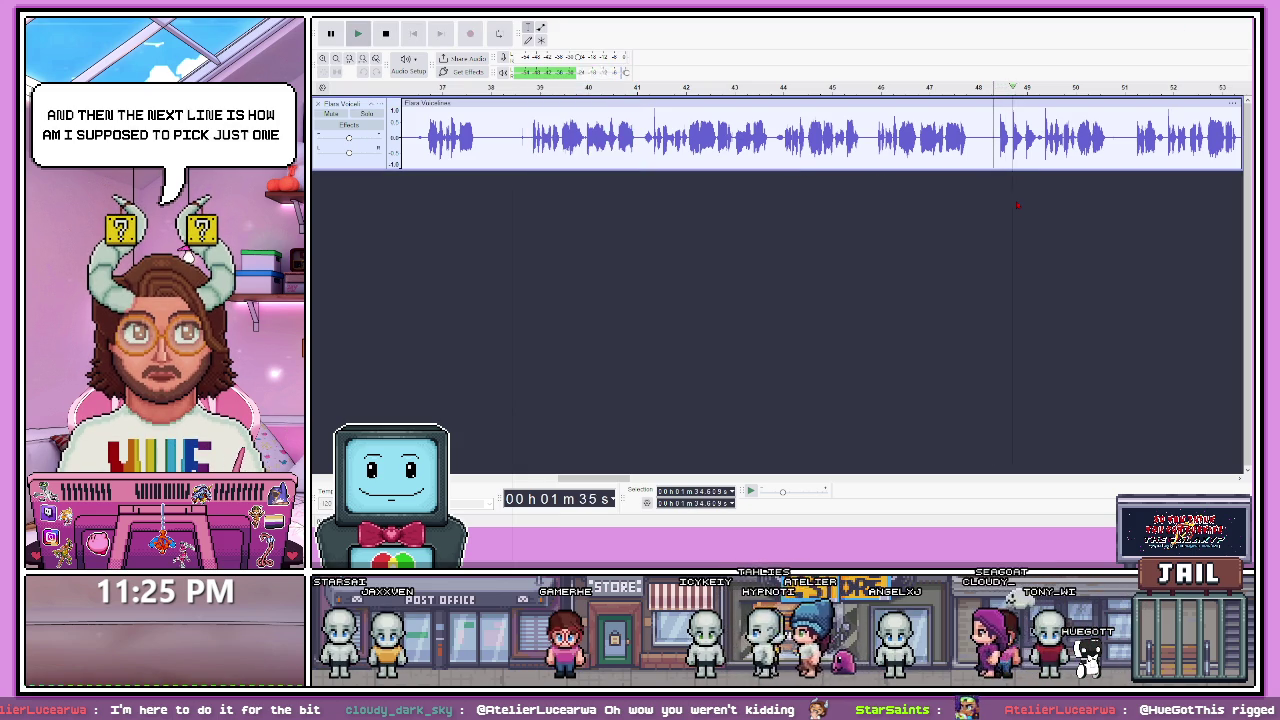
pyautogui.press('space')
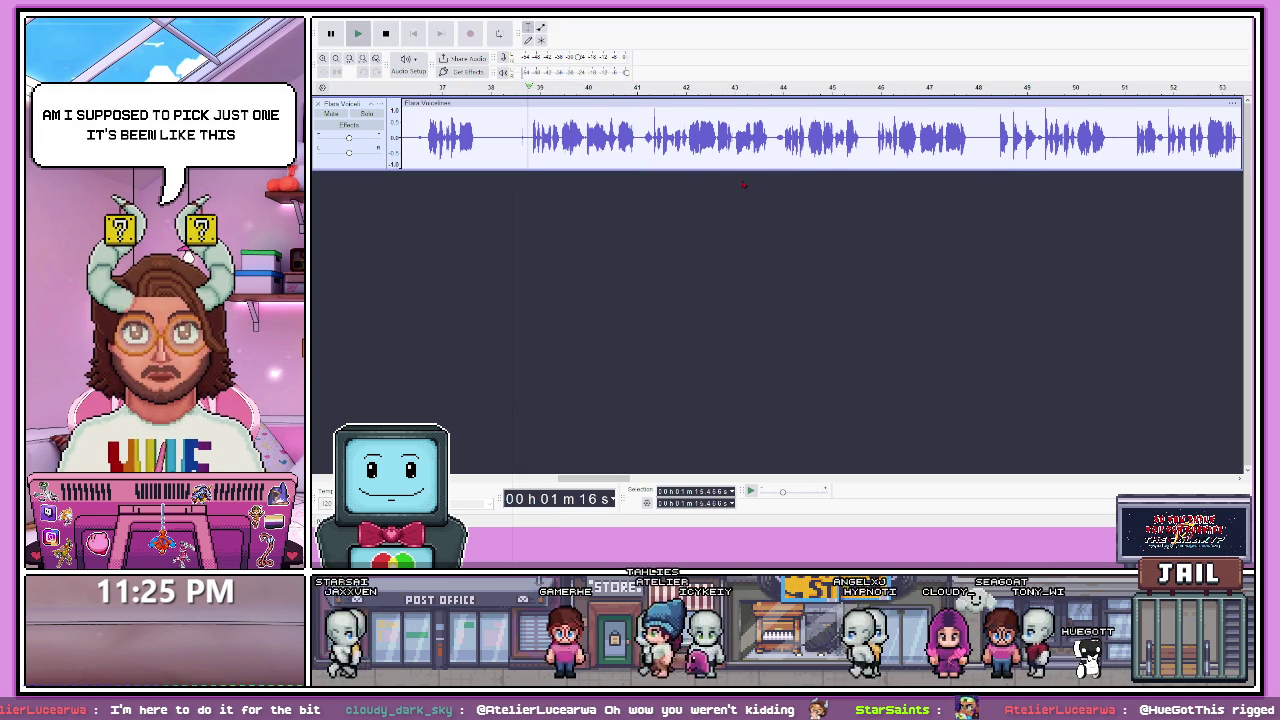
pyautogui.click(537, 88)
pyautogui.click(879, 140)
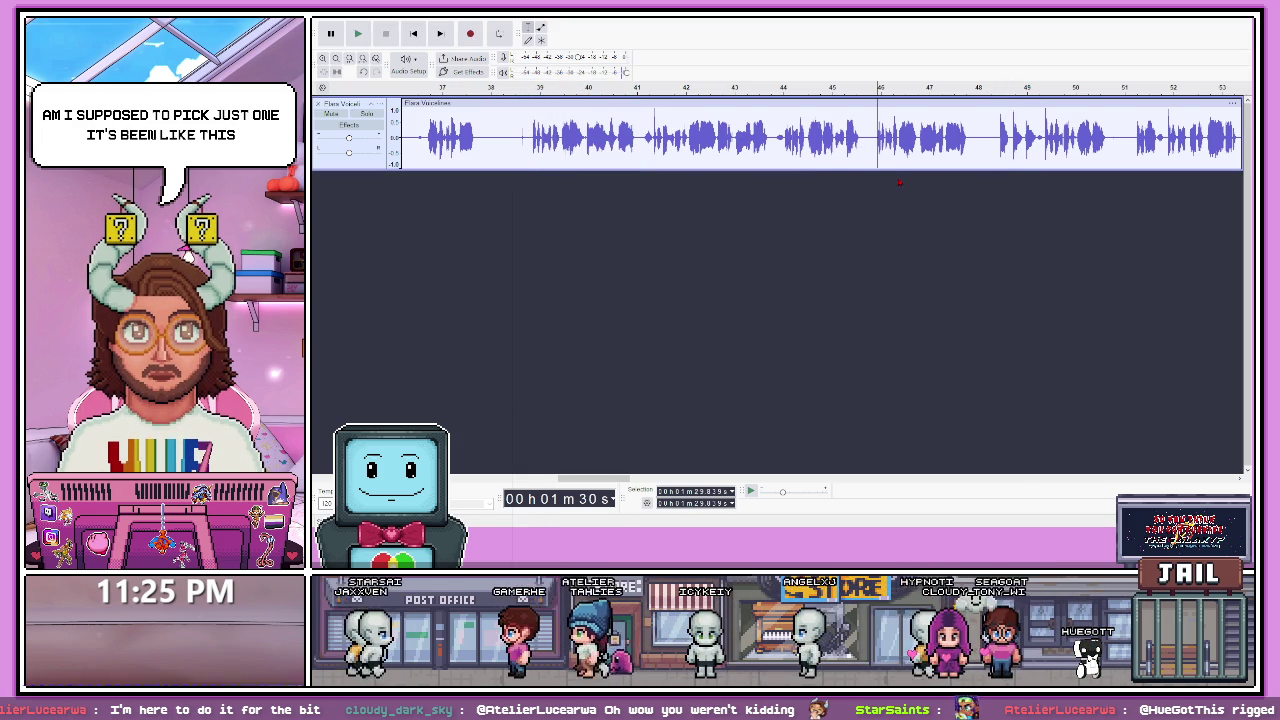
pyautogui.press('space')
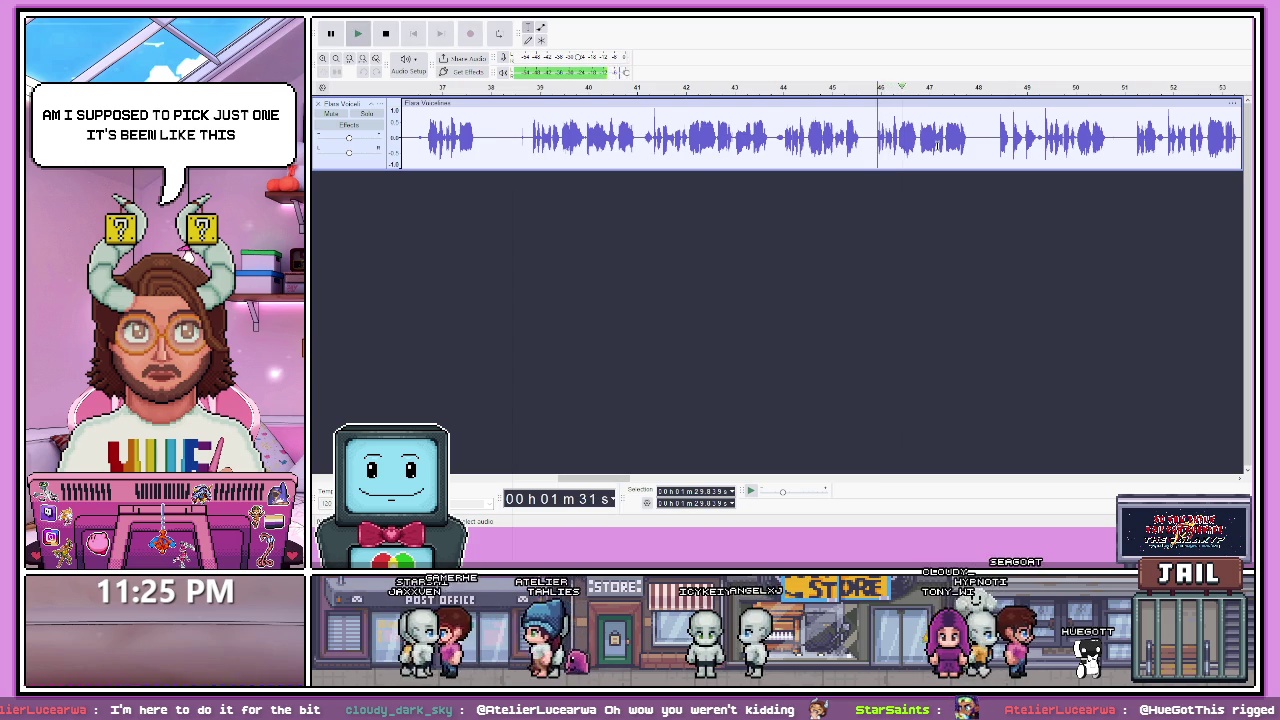
pyautogui.click(996, 140)
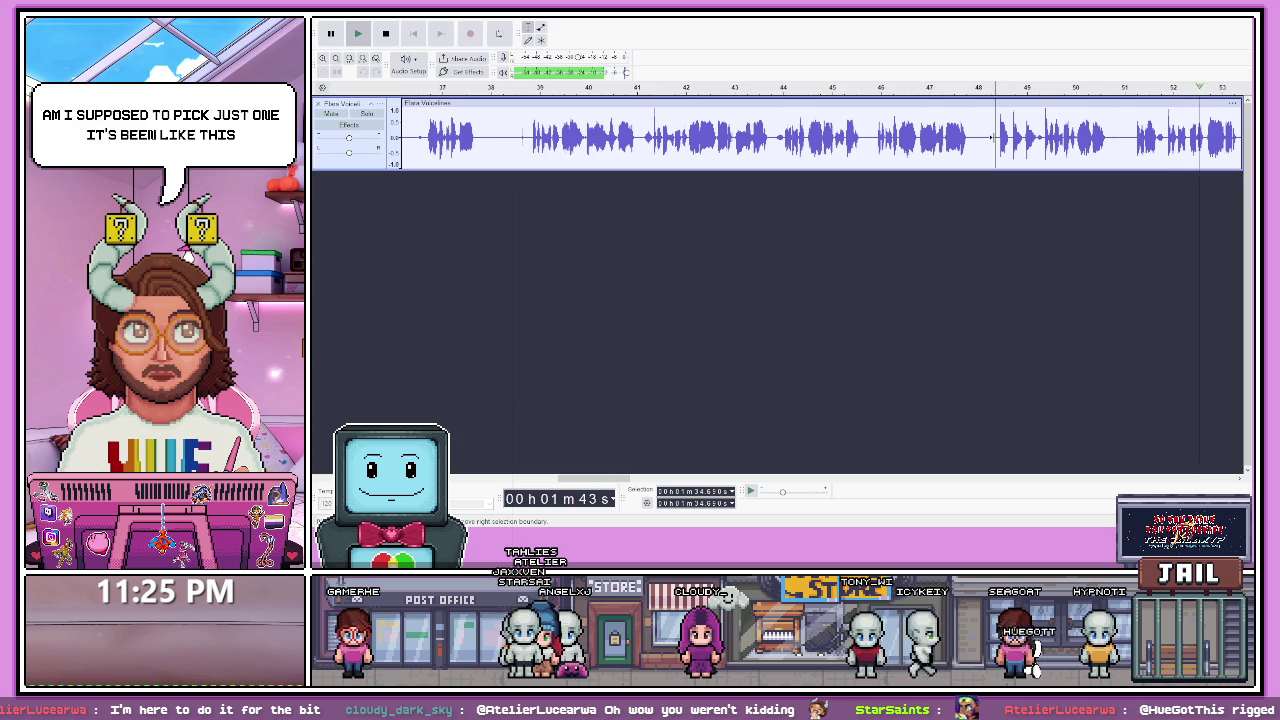
pyautogui.press('space')
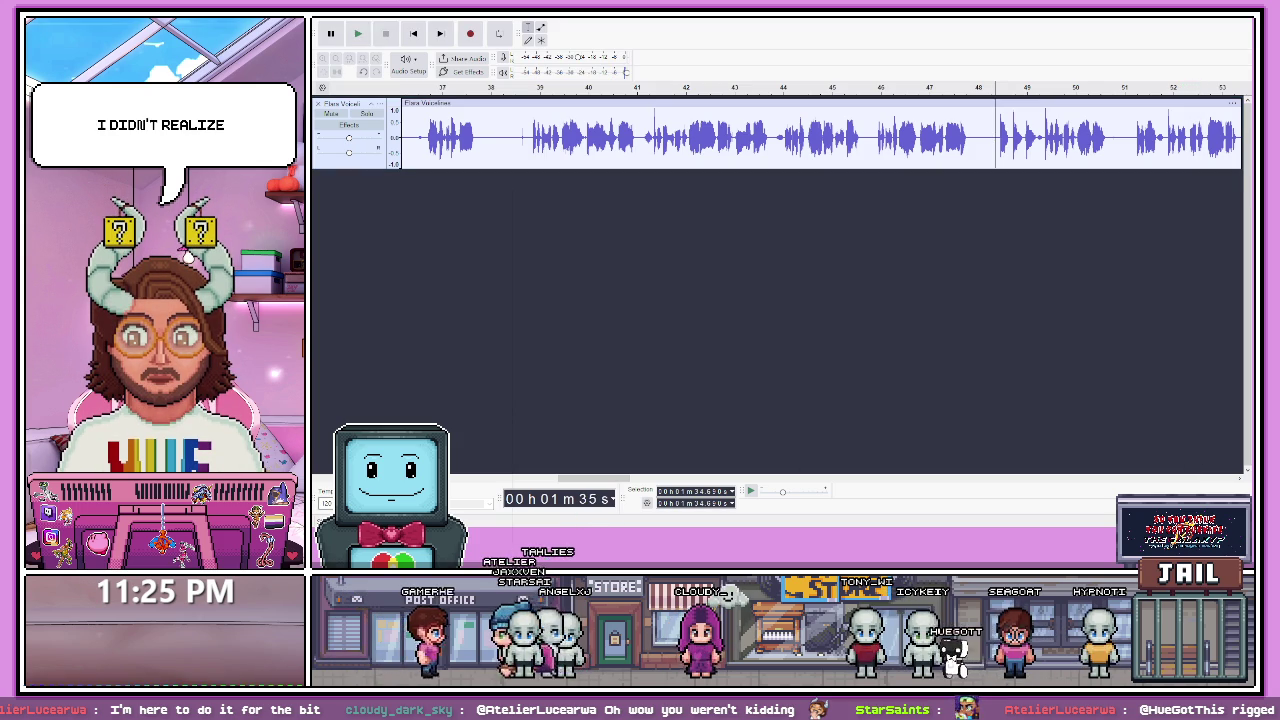
pyautogui.click(882, 160)
pyautogui.press('space')
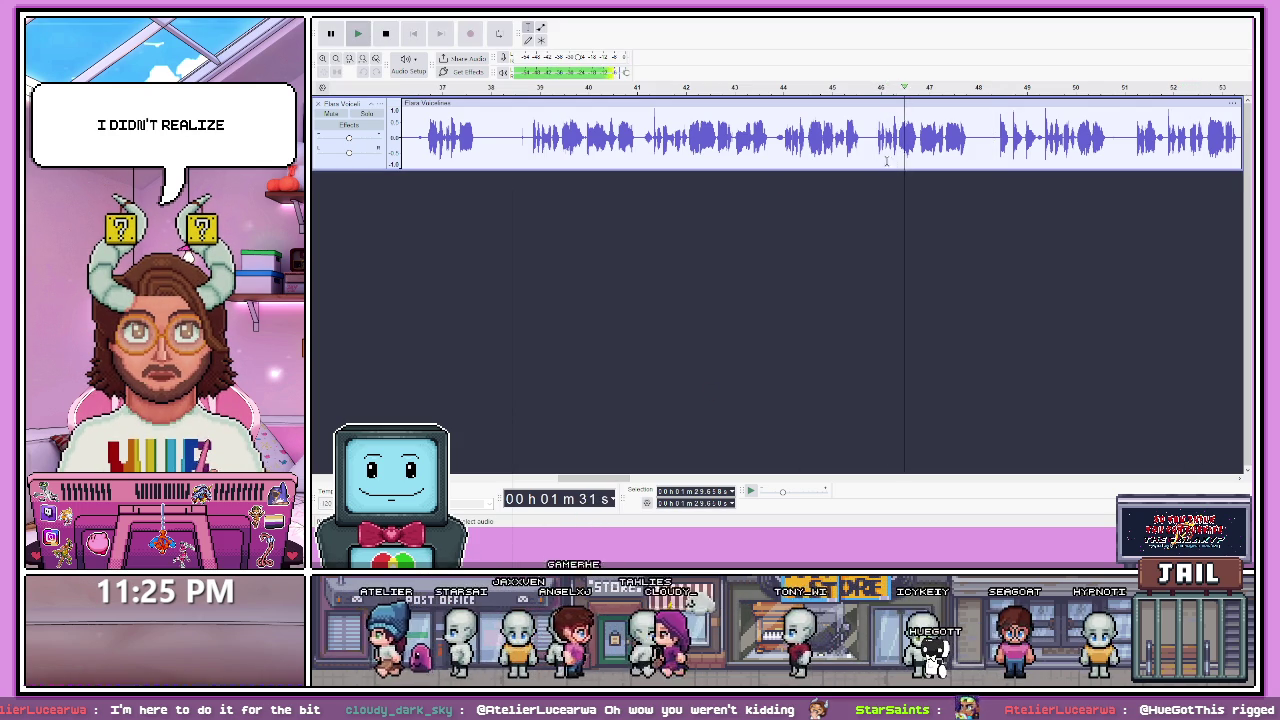
pyautogui.press('space')
pyautogui.press('space')
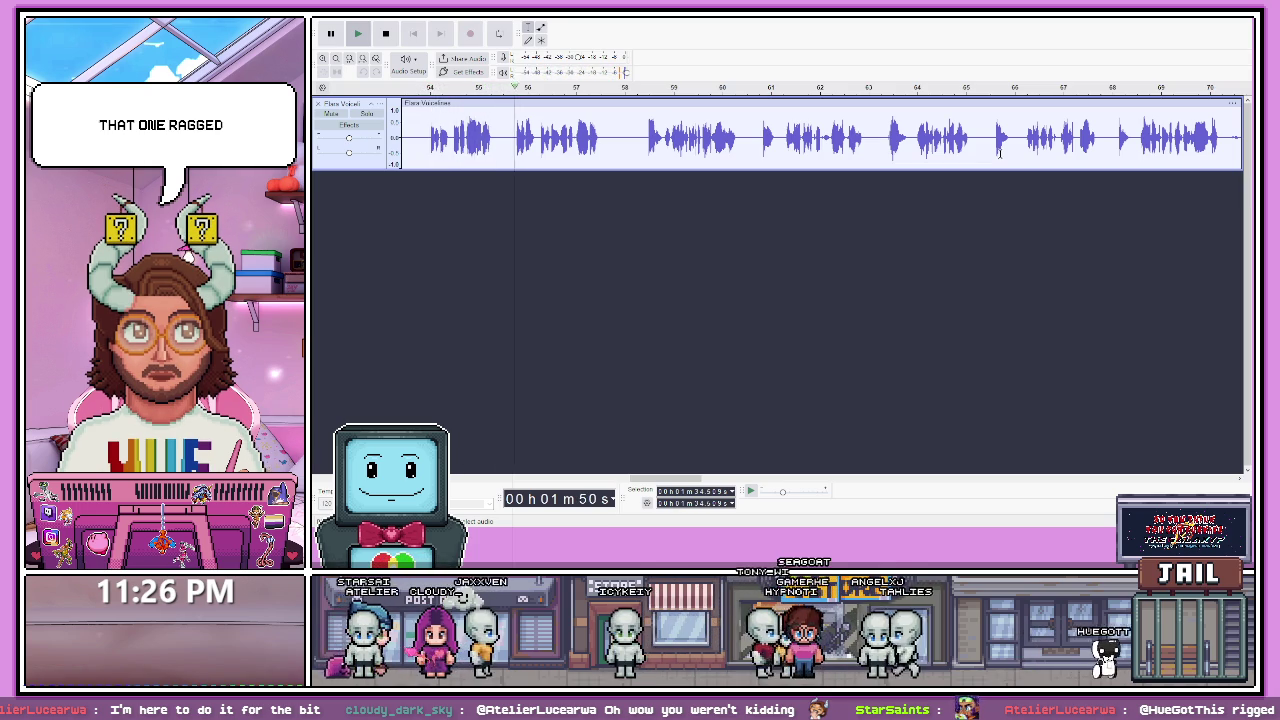
# - Select the voice line starting at about 1:34.6 and export it with Export Selected Audio
pyautogui.press('space')
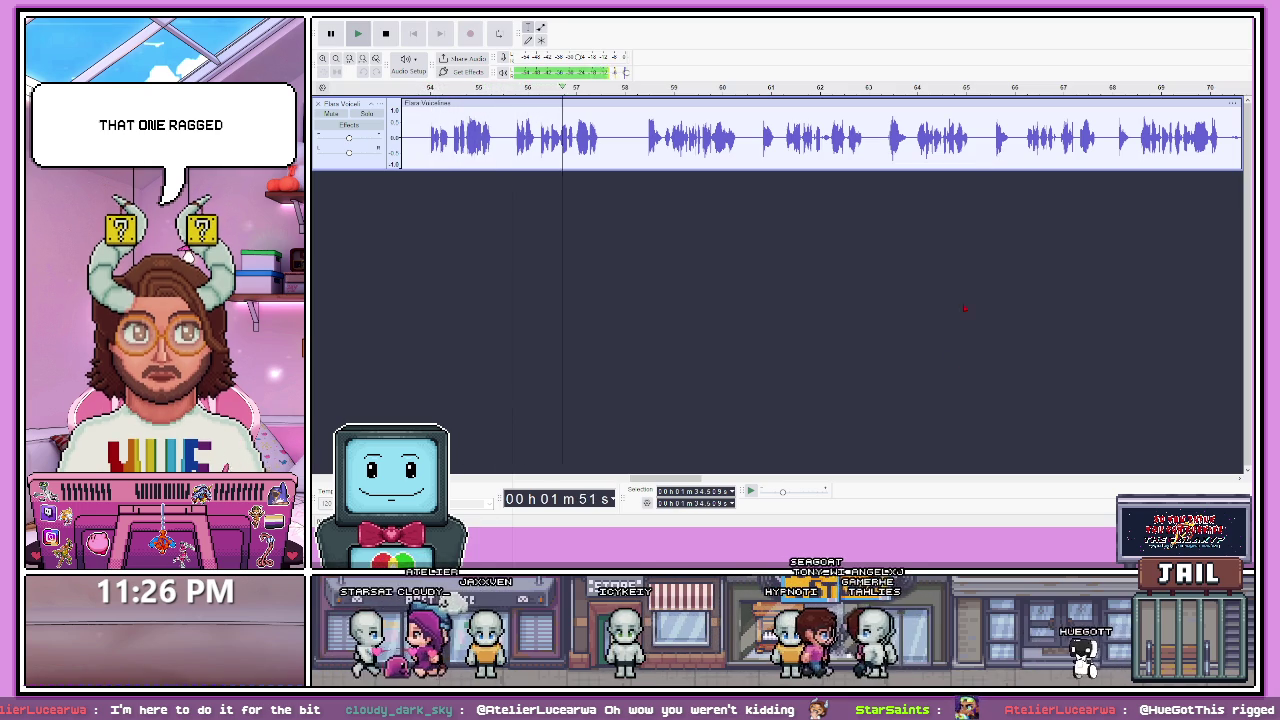
pyautogui.moveTo(685, 480); pyautogui.dragTo(655, 481)
pyautogui.click(471, 143)
pyautogui.press('space')
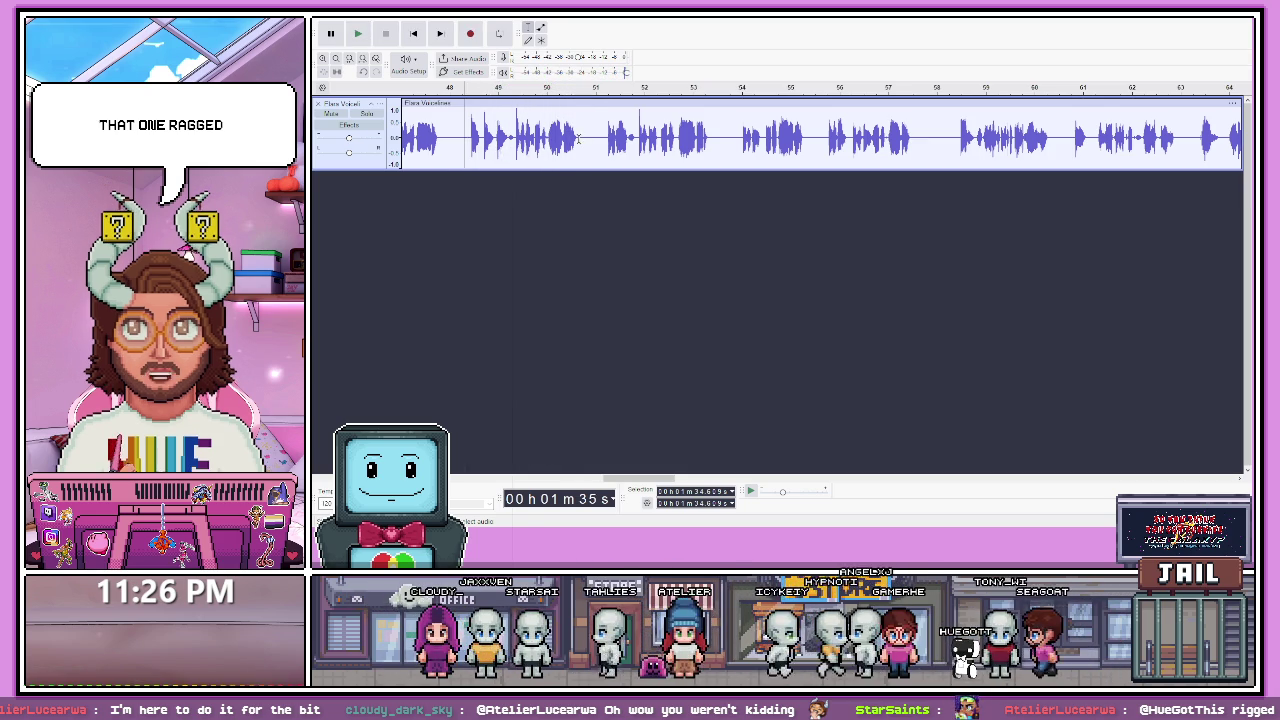
pyautogui.press('x')
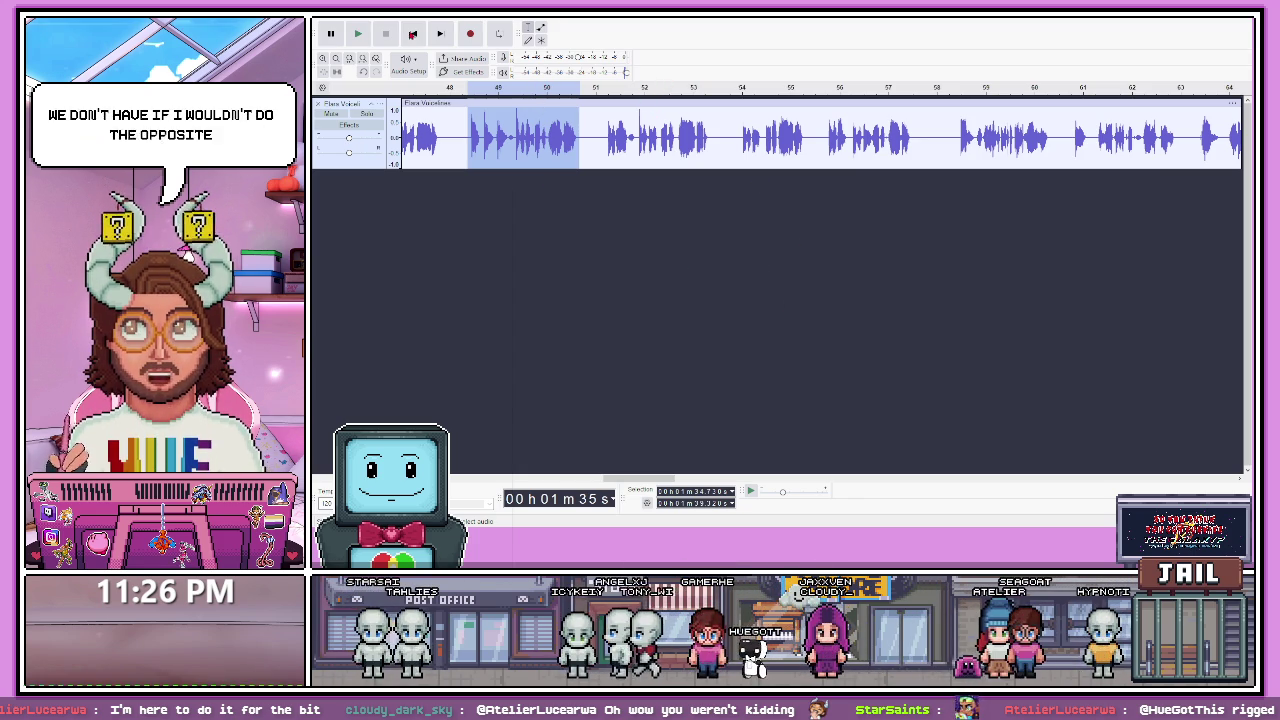
pyautogui.hotkey('ctrl', 'r')
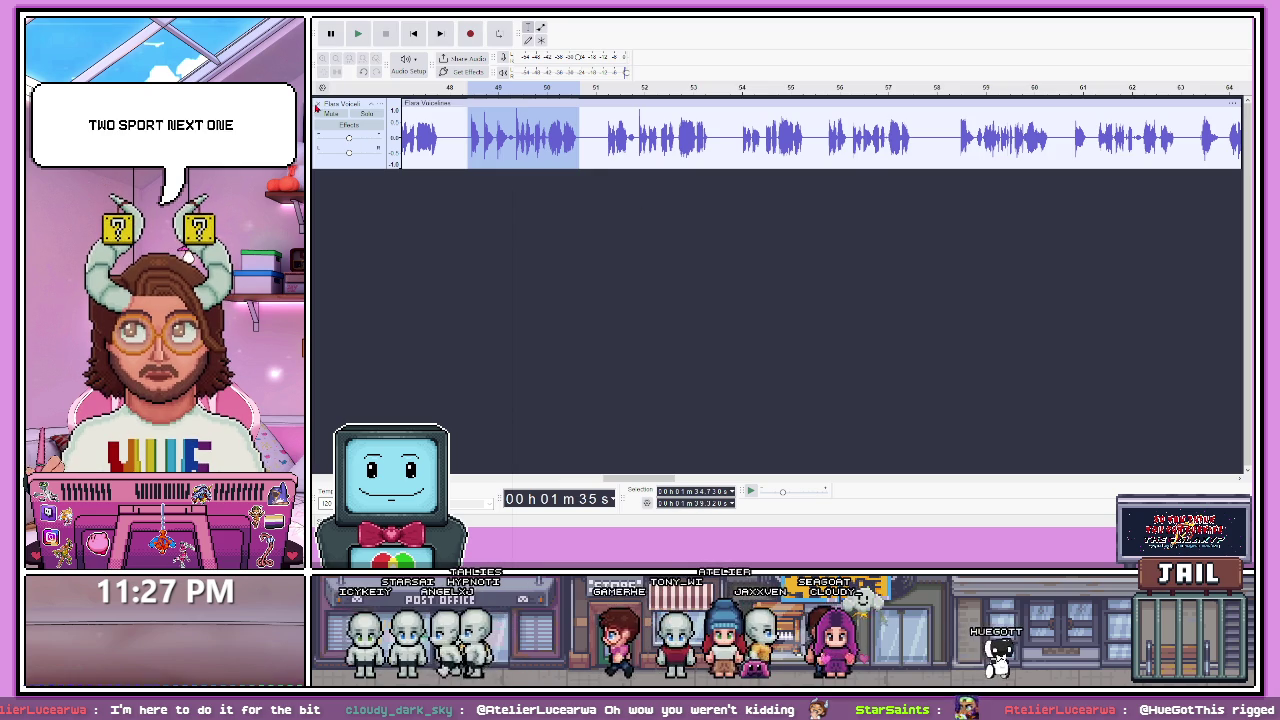
# - Play the recording onward from about 1:46, then skip ahead to about 1:55
pyautogui.click(745, 150)
pyautogui.press('space')
pyautogui.click(948, 145)
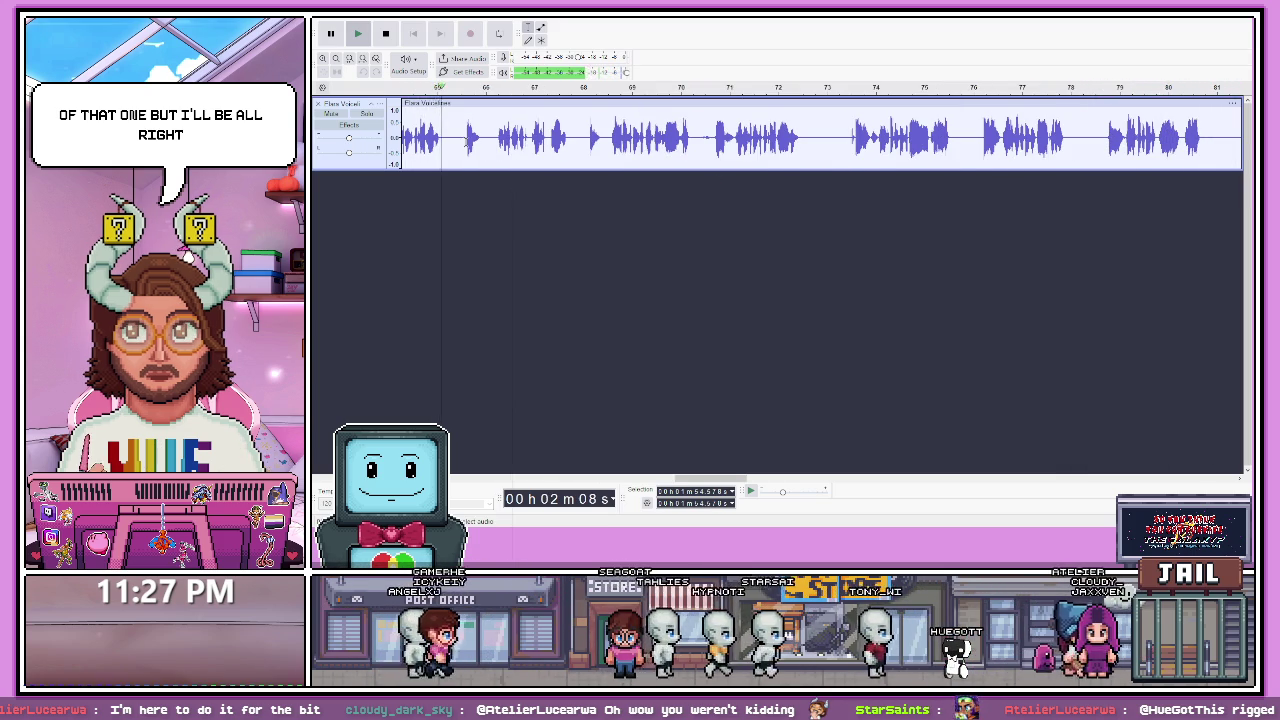
pyautogui.press('space')
pyautogui.moveTo(692, 481); pyautogui.dragTo(664, 481)
pyautogui.press('space')
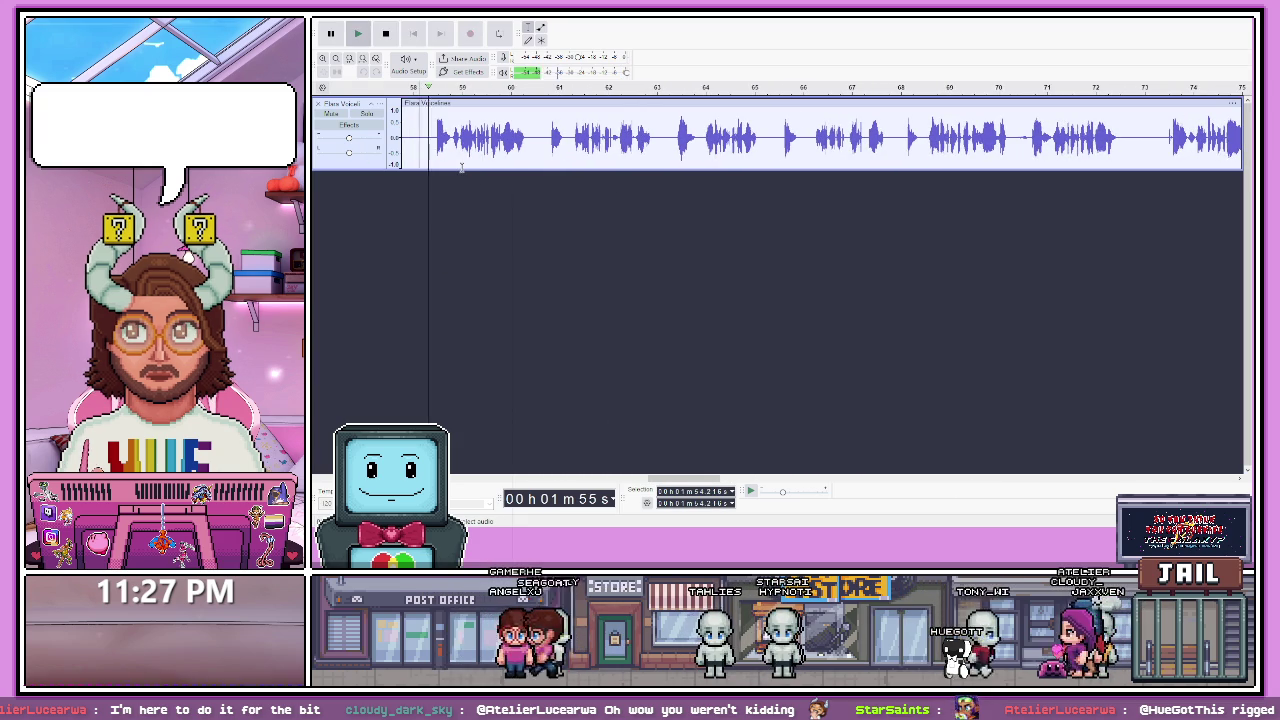
pyautogui.press('space')
pyautogui.press('space')
pyautogui.press('space')
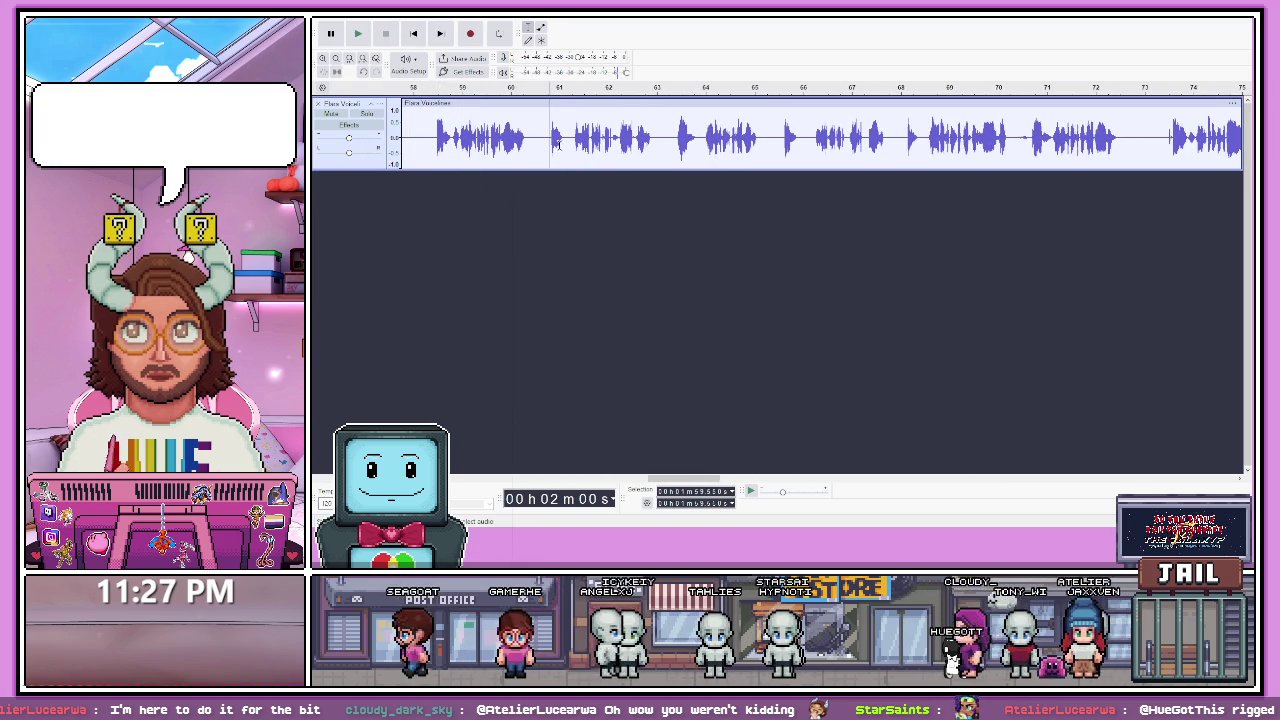
pyautogui.click(557, 145)
pyautogui.press('space')
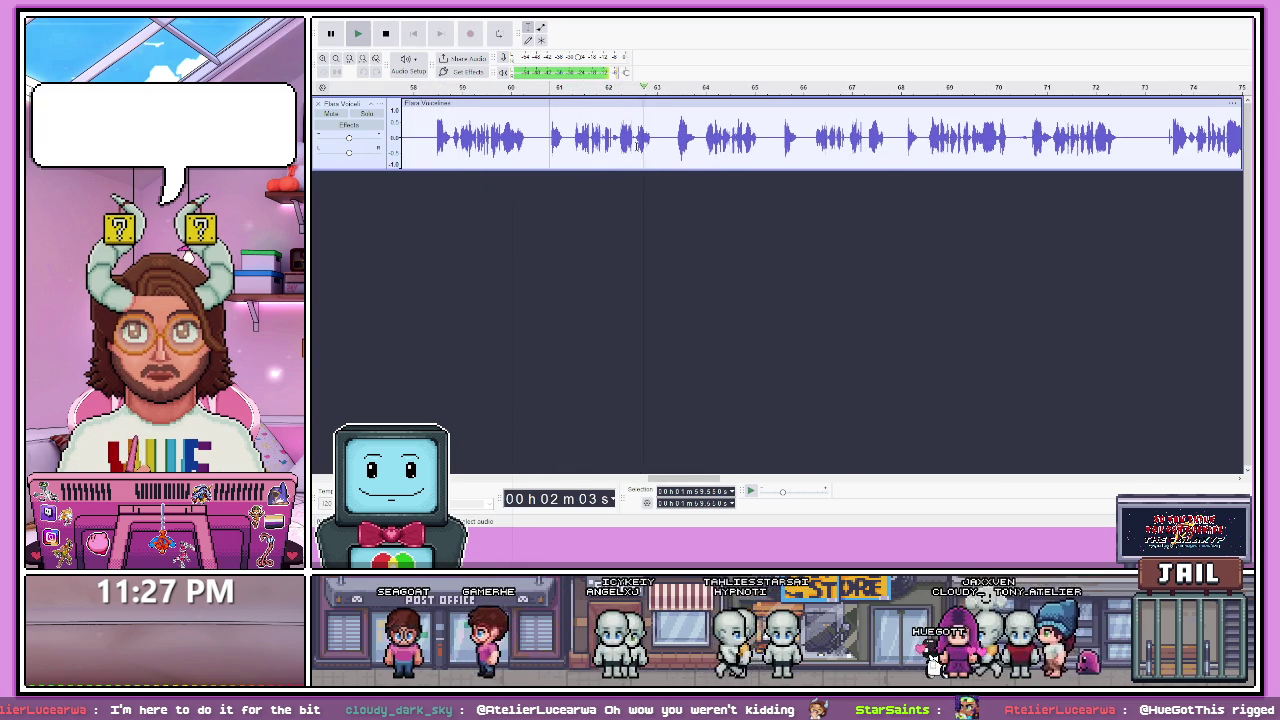
pyautogui.moveTo(641, 140)
pyautogui.mouseDown()
pyautogui.moveTo(658, 140)
pyautogui.moveTo(545, 138)
pyautogui.mouseUp()
pyautogui.press('space')
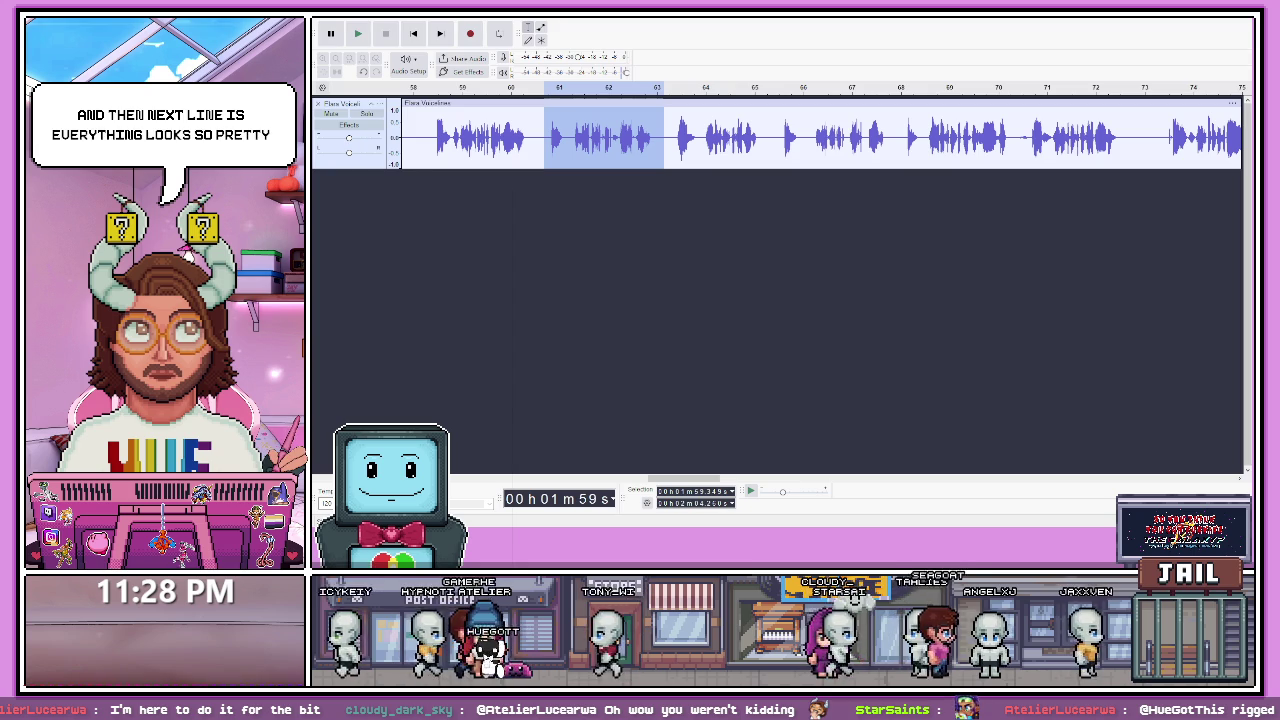
pyautogui.click(912, 135)
pyautogui.press('space')
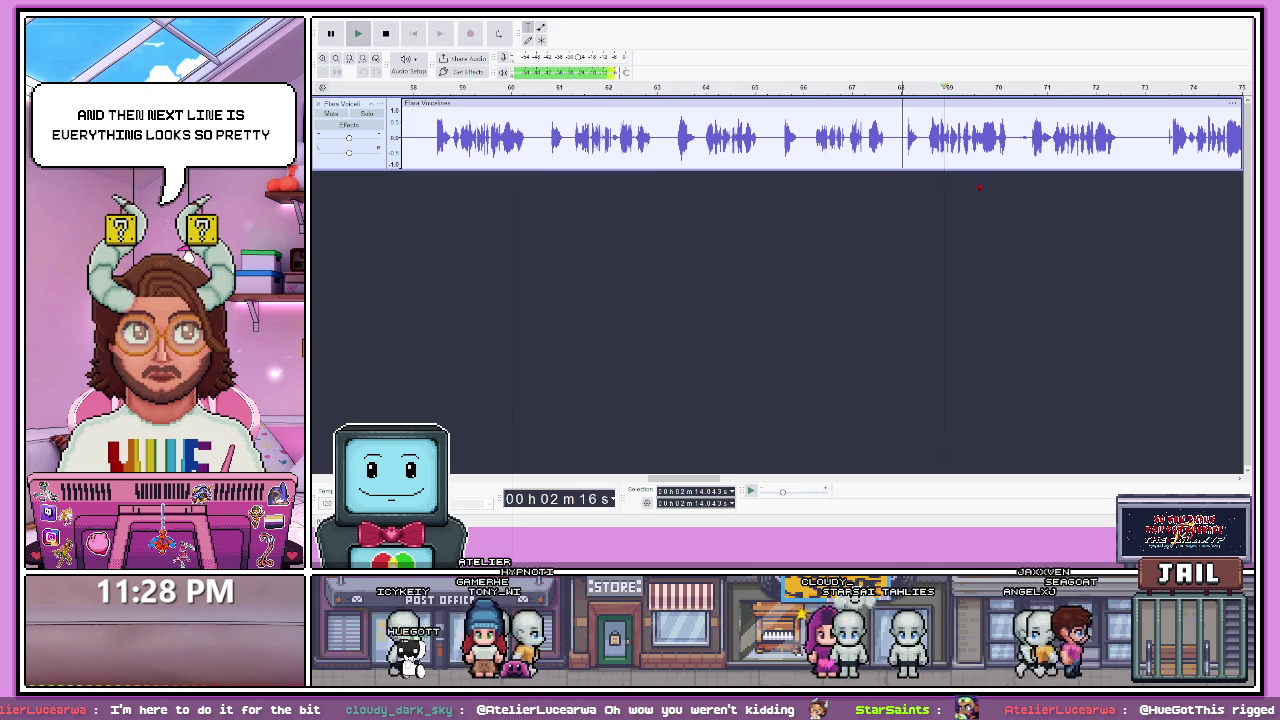
pyautogui.press('space')
pyautogui.press('space')
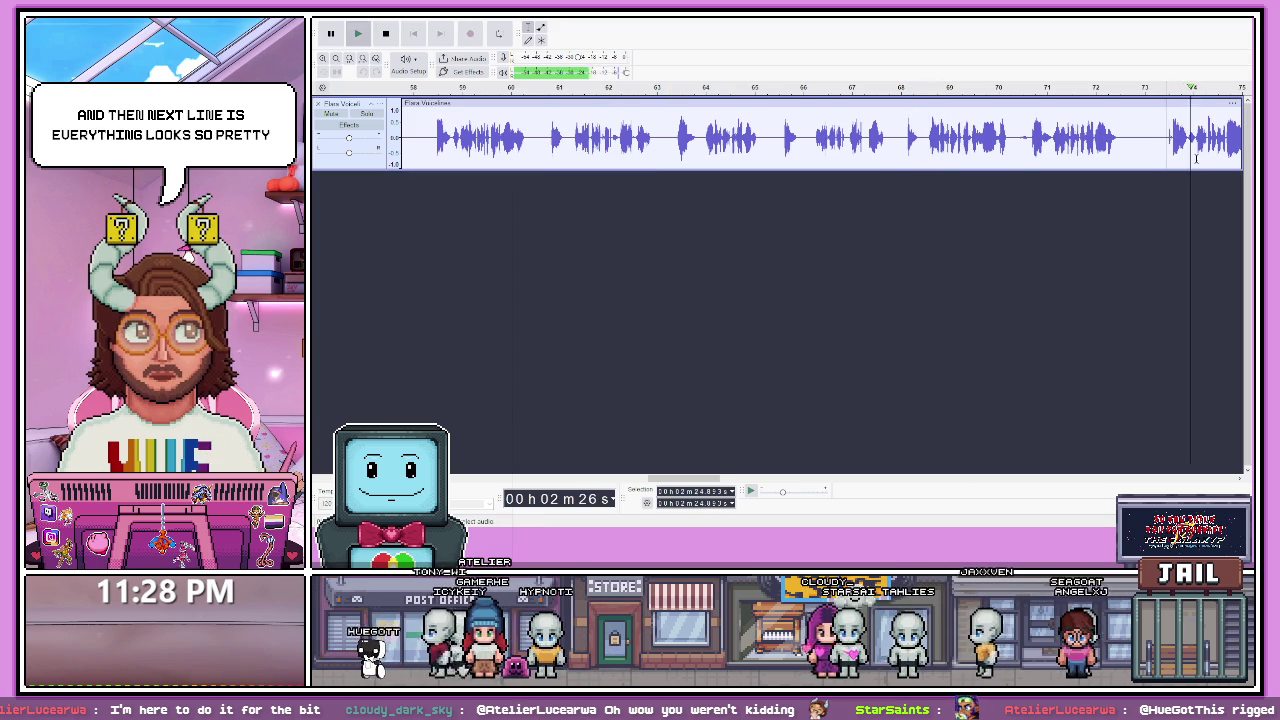
pyautogui.moveTo(690, 478); pyautogui.dragTo(754, 470)
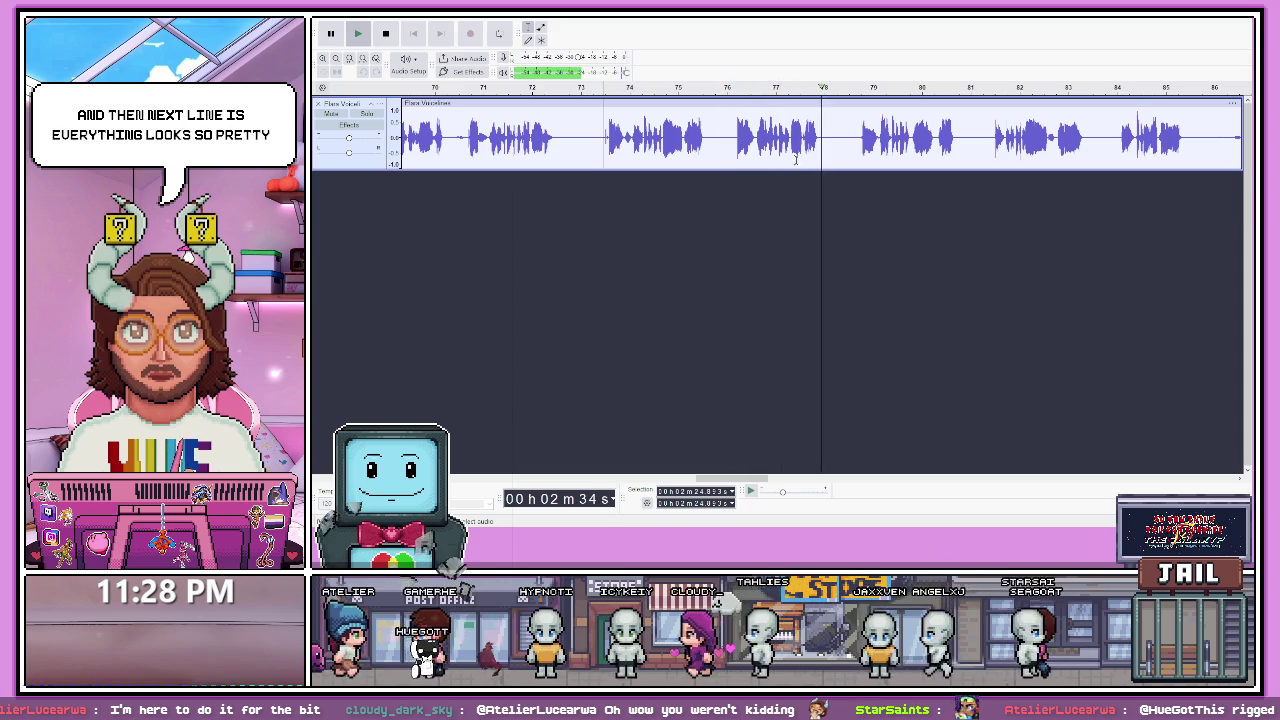
# - Audition the recording around 2:30–2:50, stopping playback near 3:01
pyautogui.press('space')
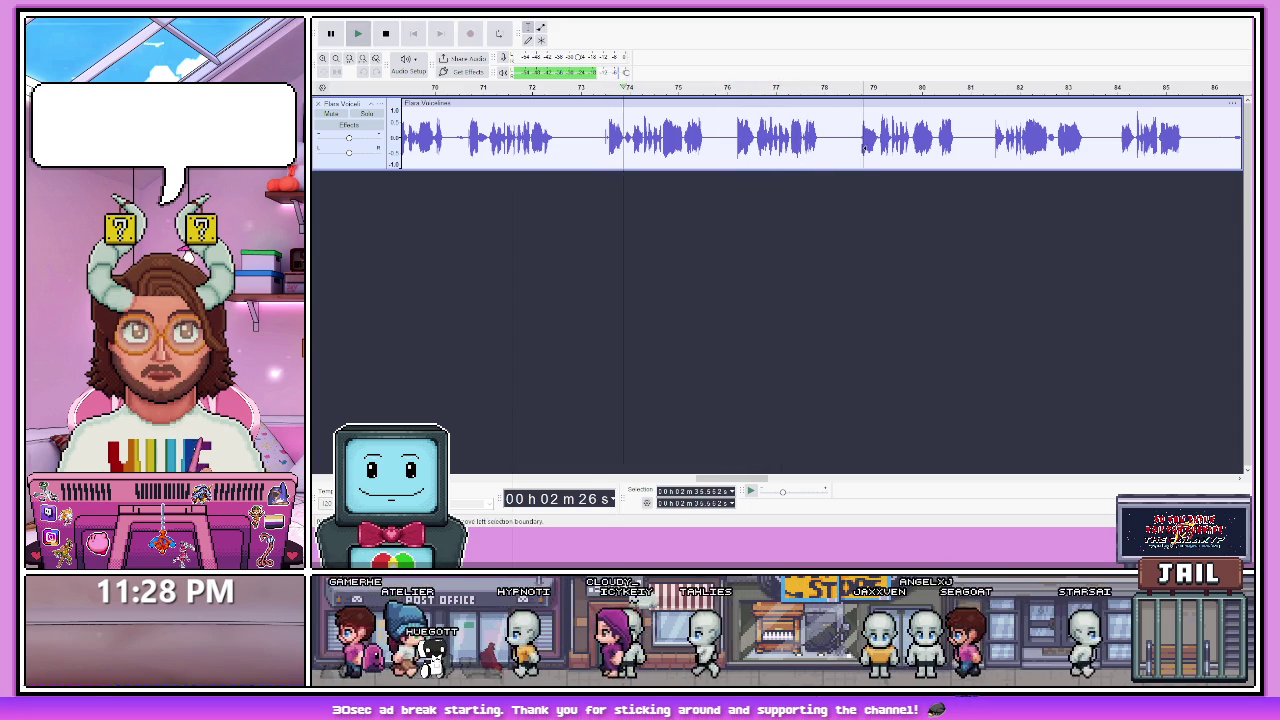
pyautogui.click(858, 150)
pyautogui.moveTo(733, 140); pyautogui.dragTo(820, 140)
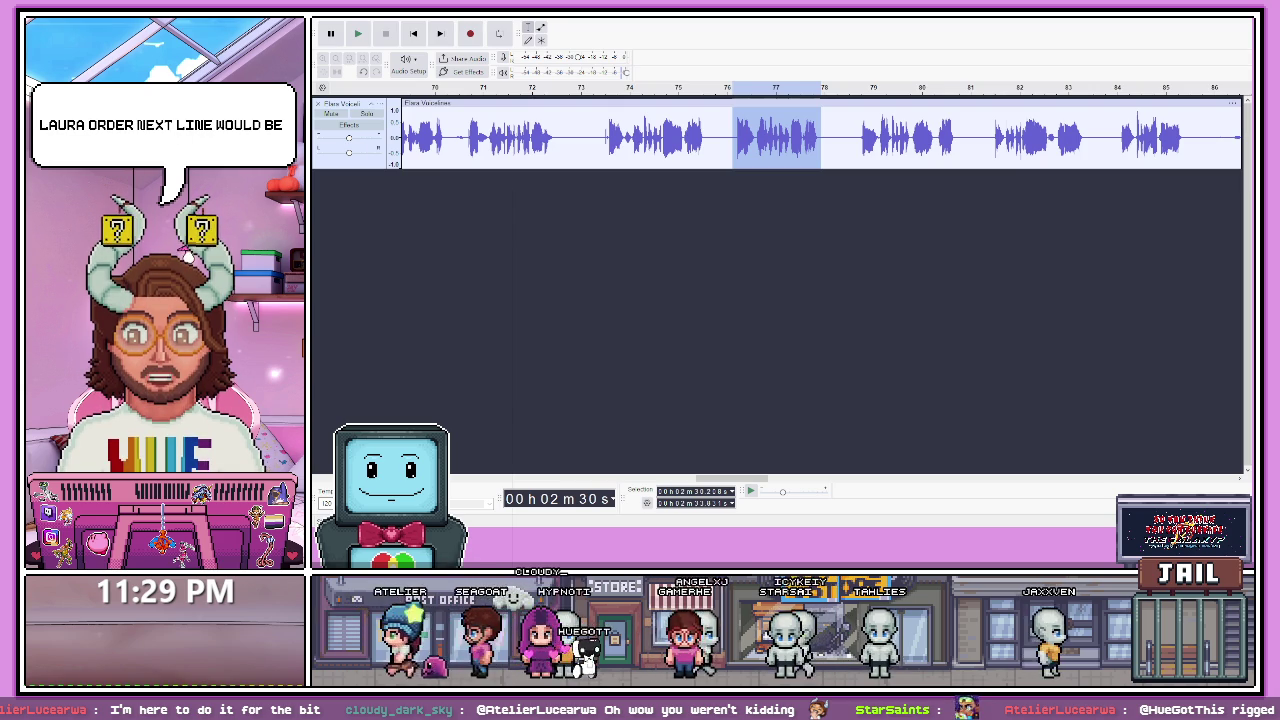
pyautogui.click(1186, 136)
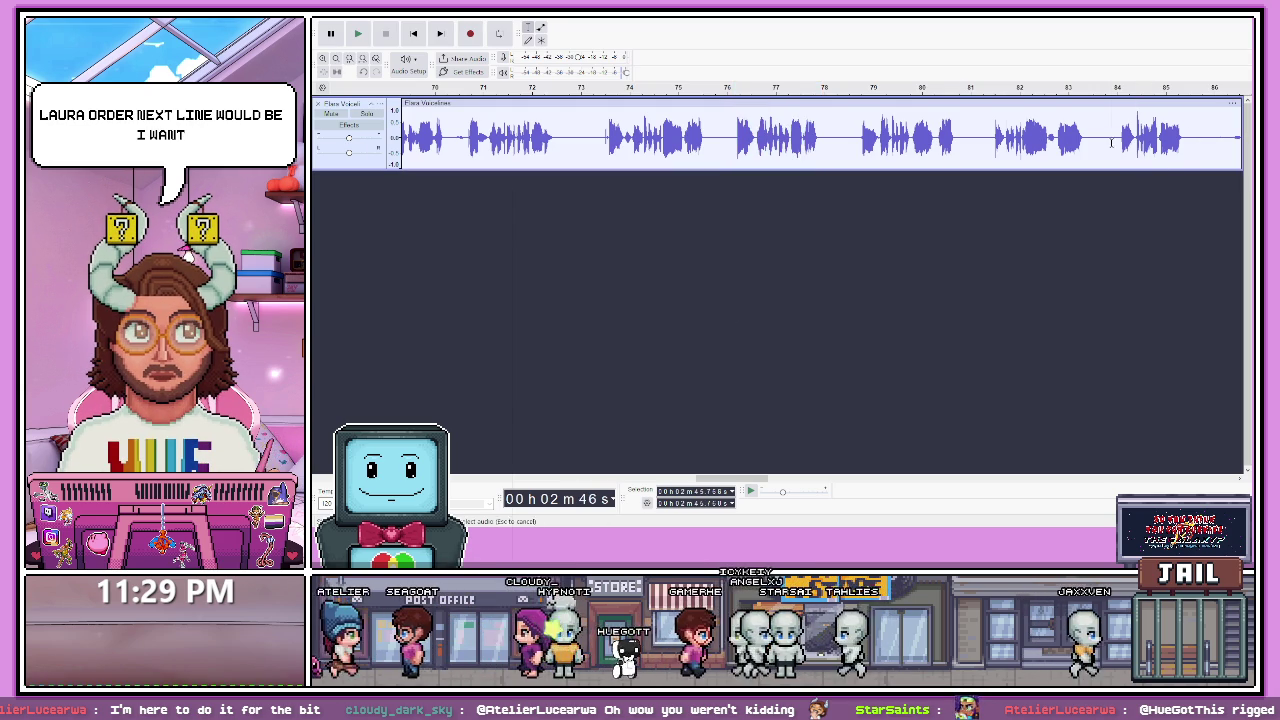
pyautogui.press('space')
pyautogui.press('space')
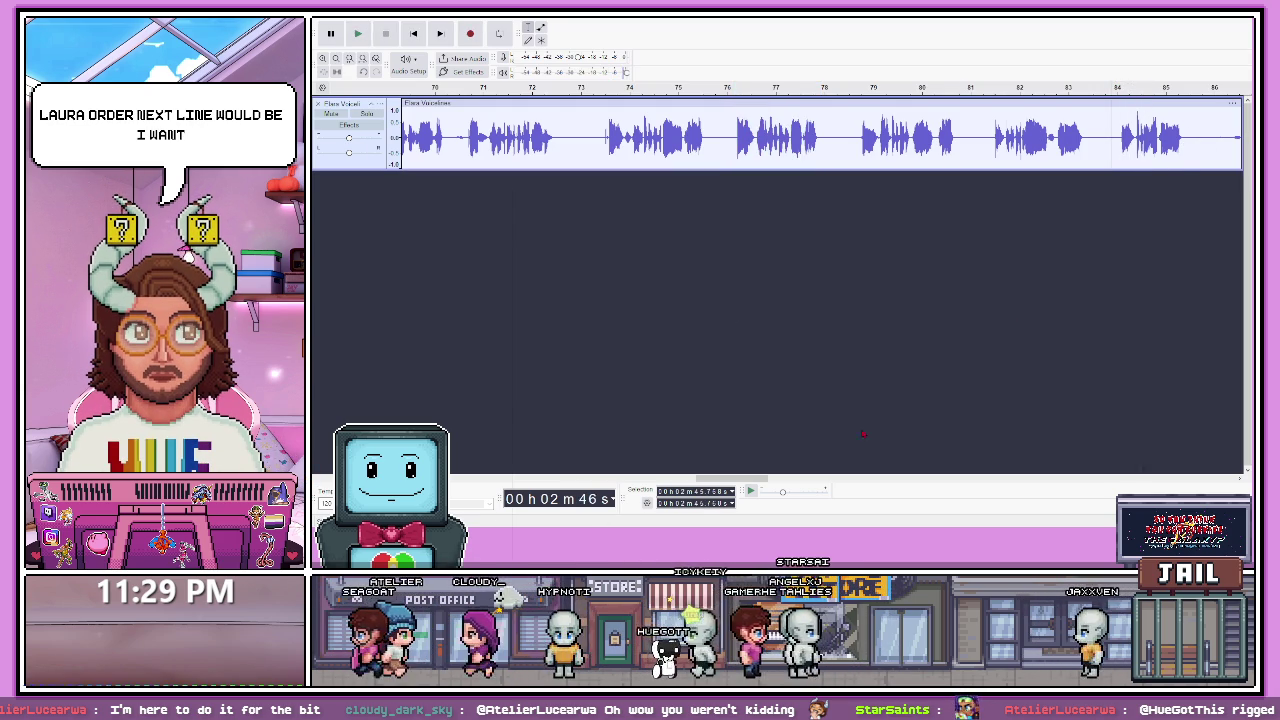
pyautogui.moveTo(729, 481); pyautogui.dragTo(767, 481)
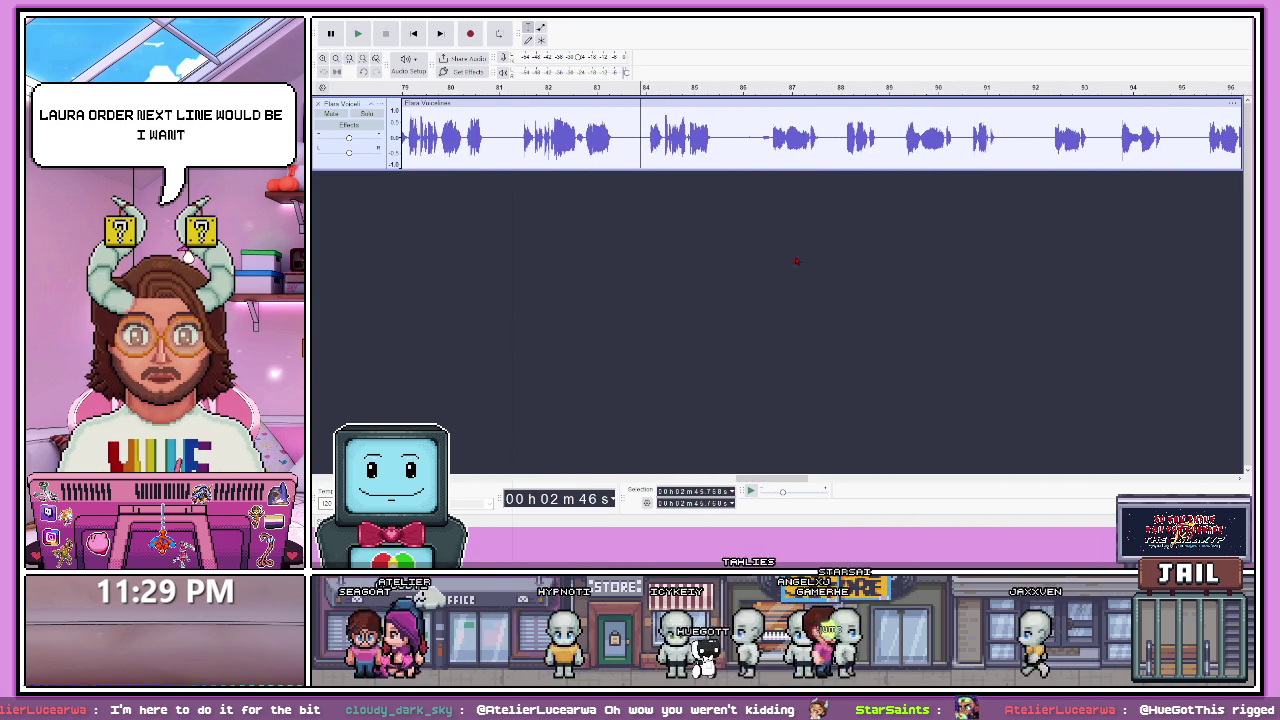
pyautogui.click(755, 150)
pyautogui.press('space')
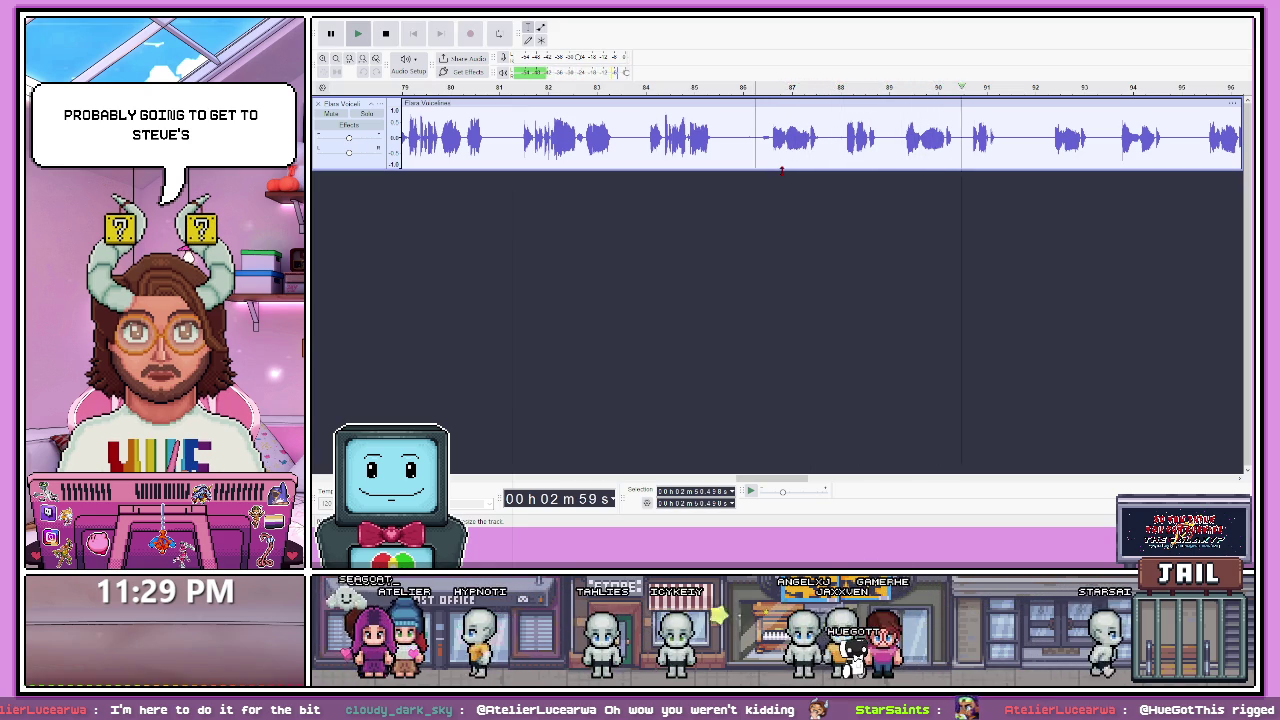
pyautogui.press('space')
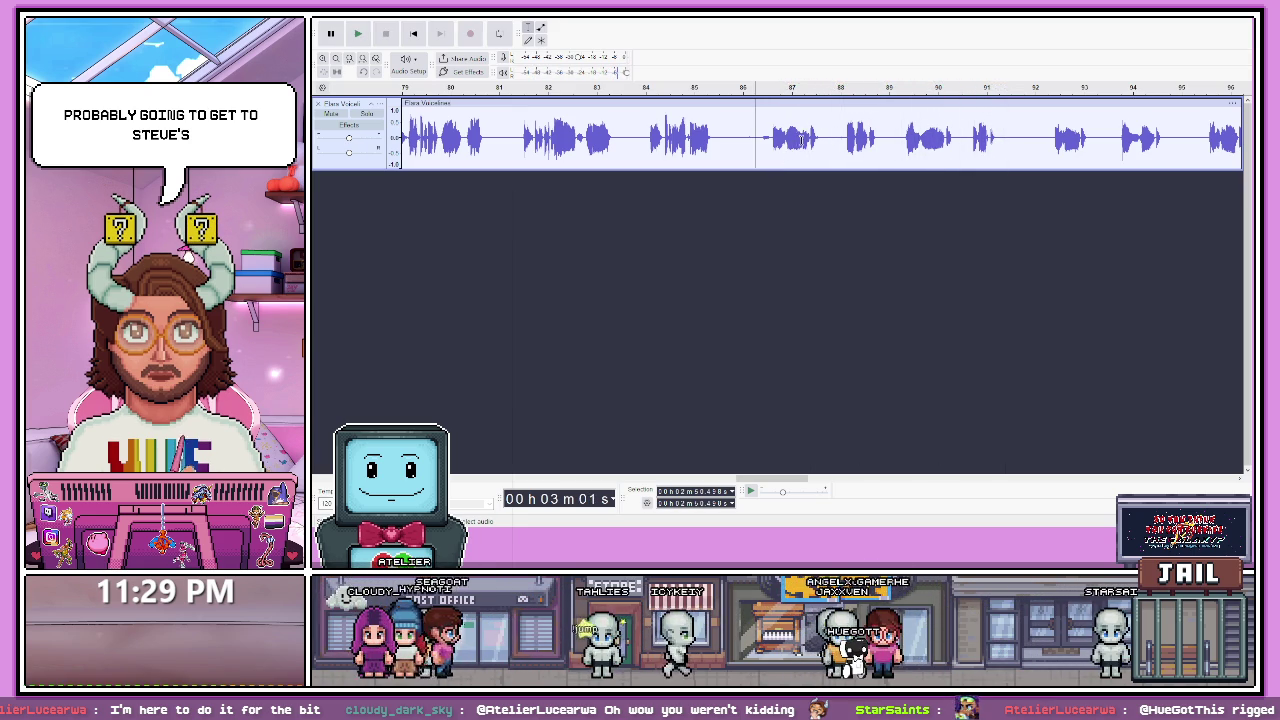
# - Select the short voice line around 88 seconds and play it twice
pyautogui.moveTo(843, 135); pyautogui.dragTo(886, 135)
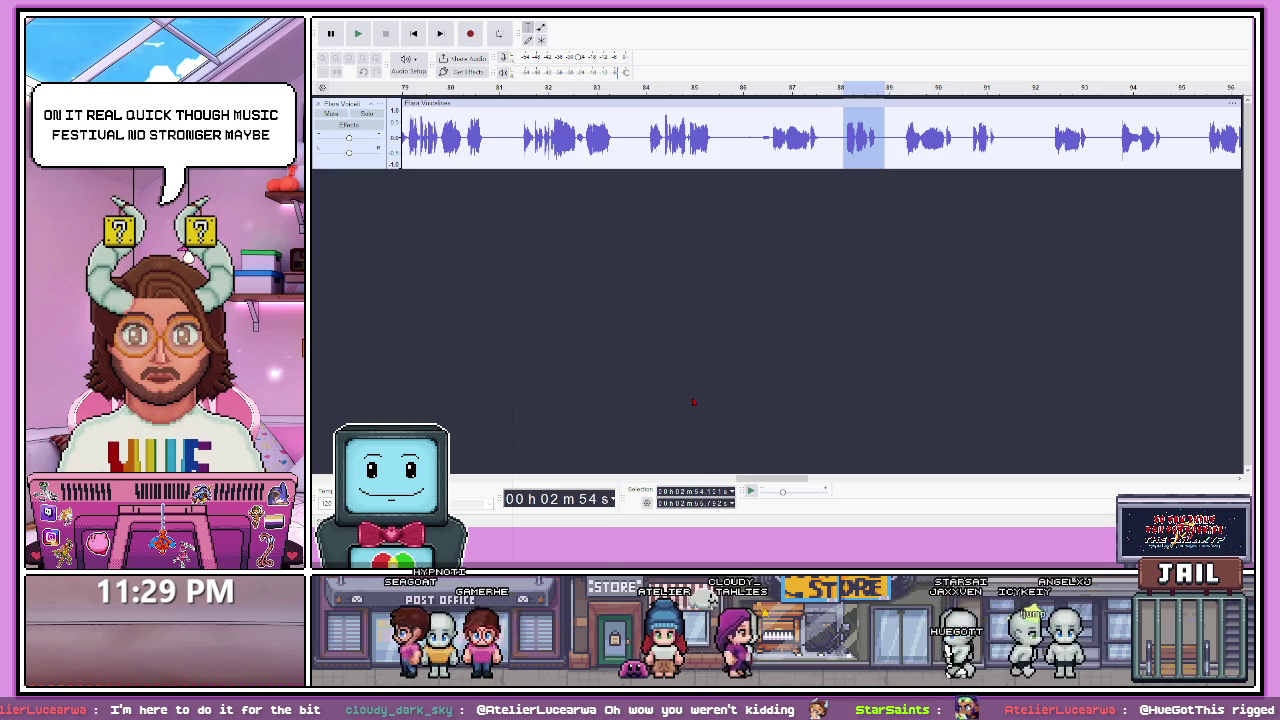
pyautogui.press('space')
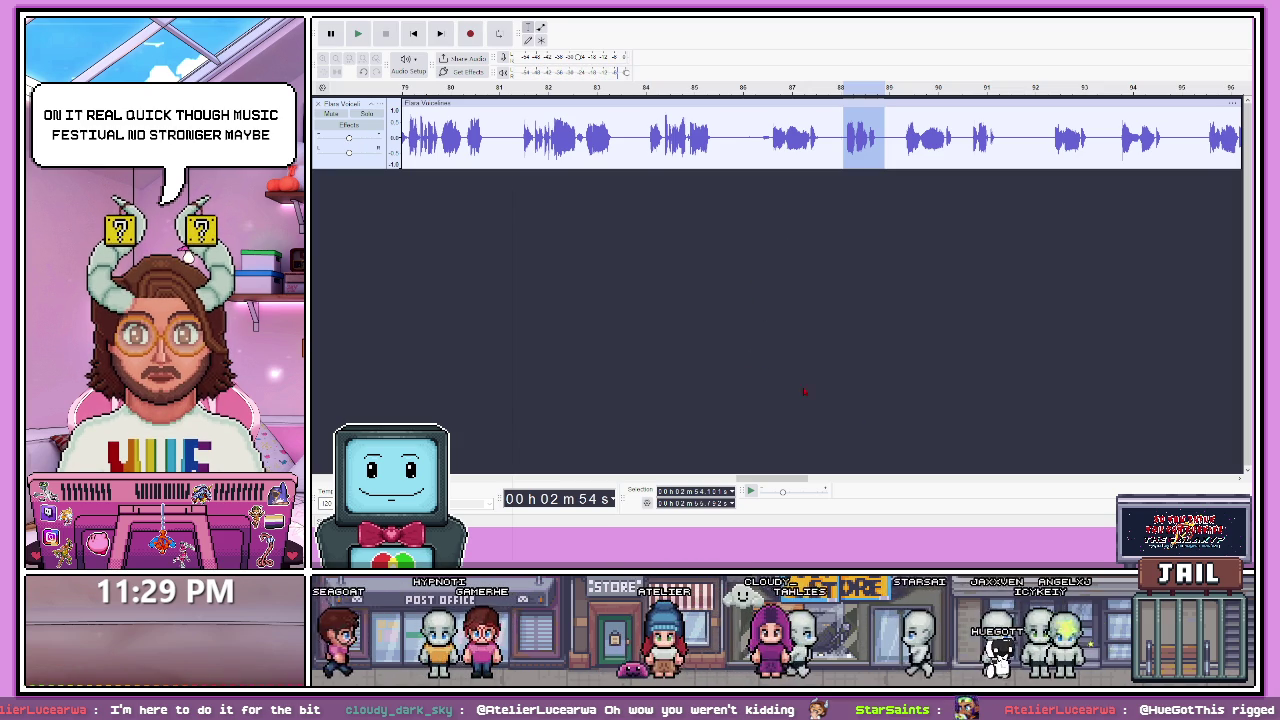
pyautogui.press('x')
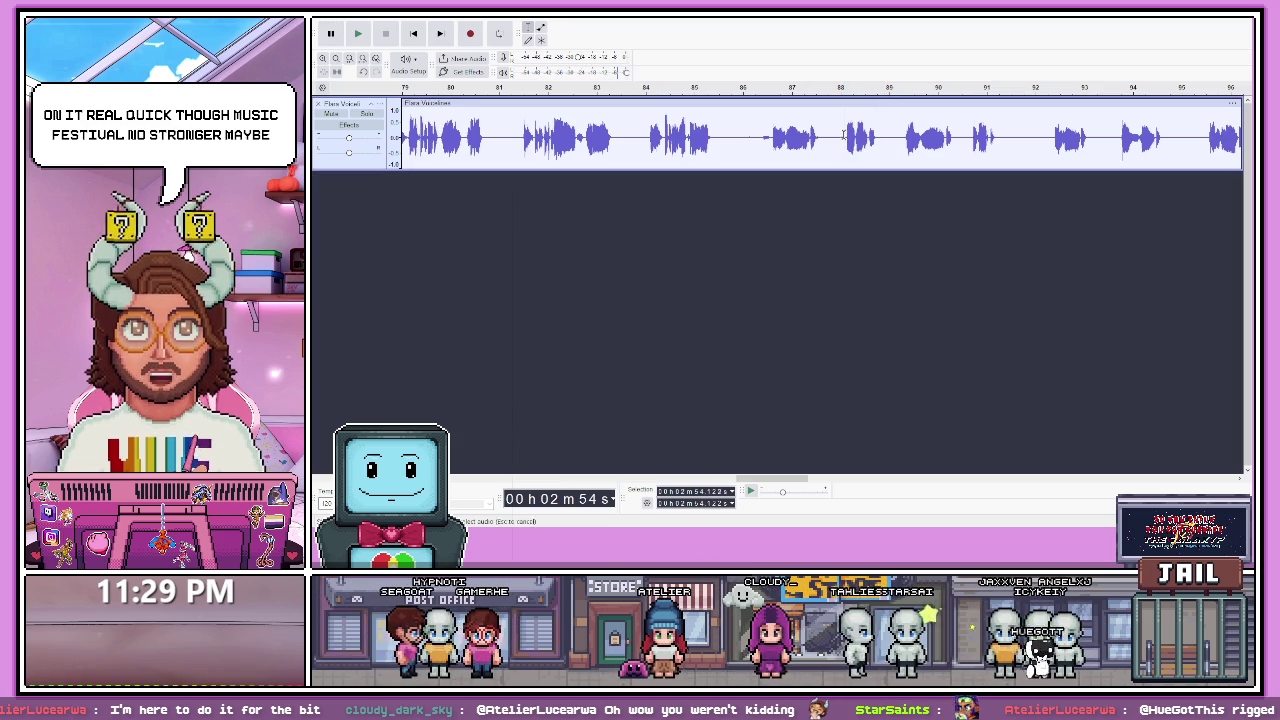
pyautogui.moveTo(846, 135); pyautogui.dragTo(892, 140)
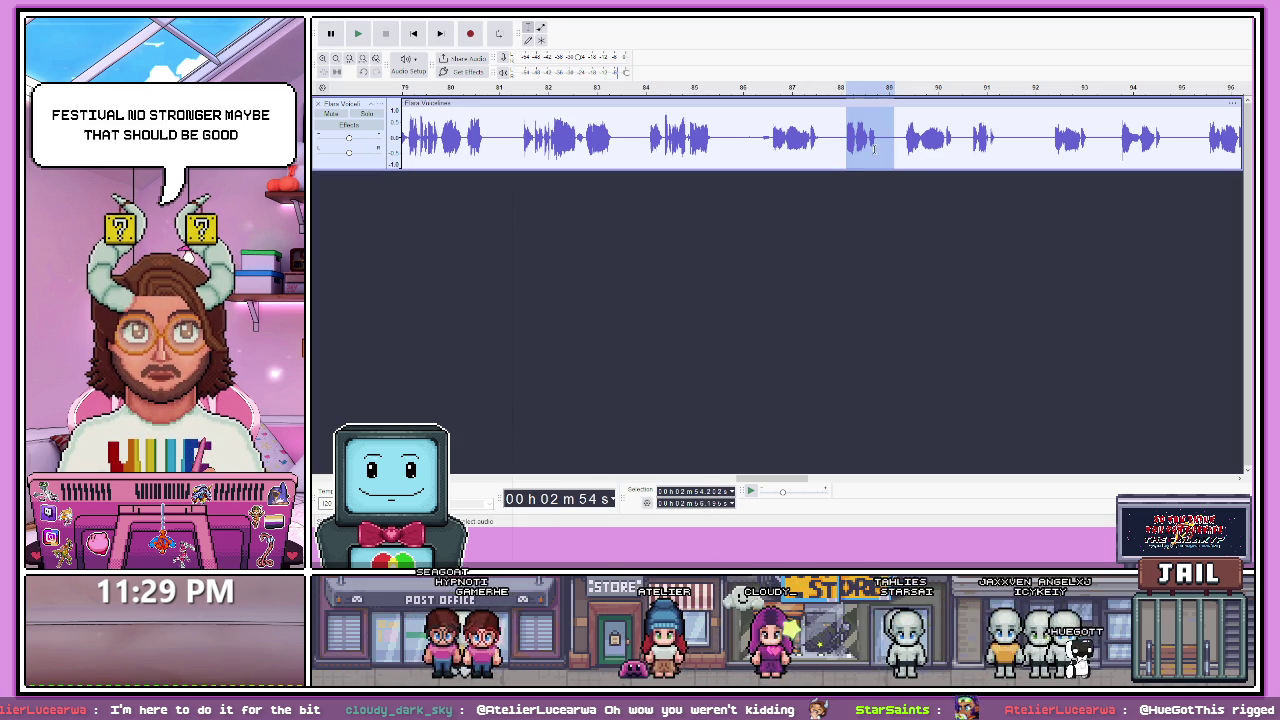
pyautogui.press('space')
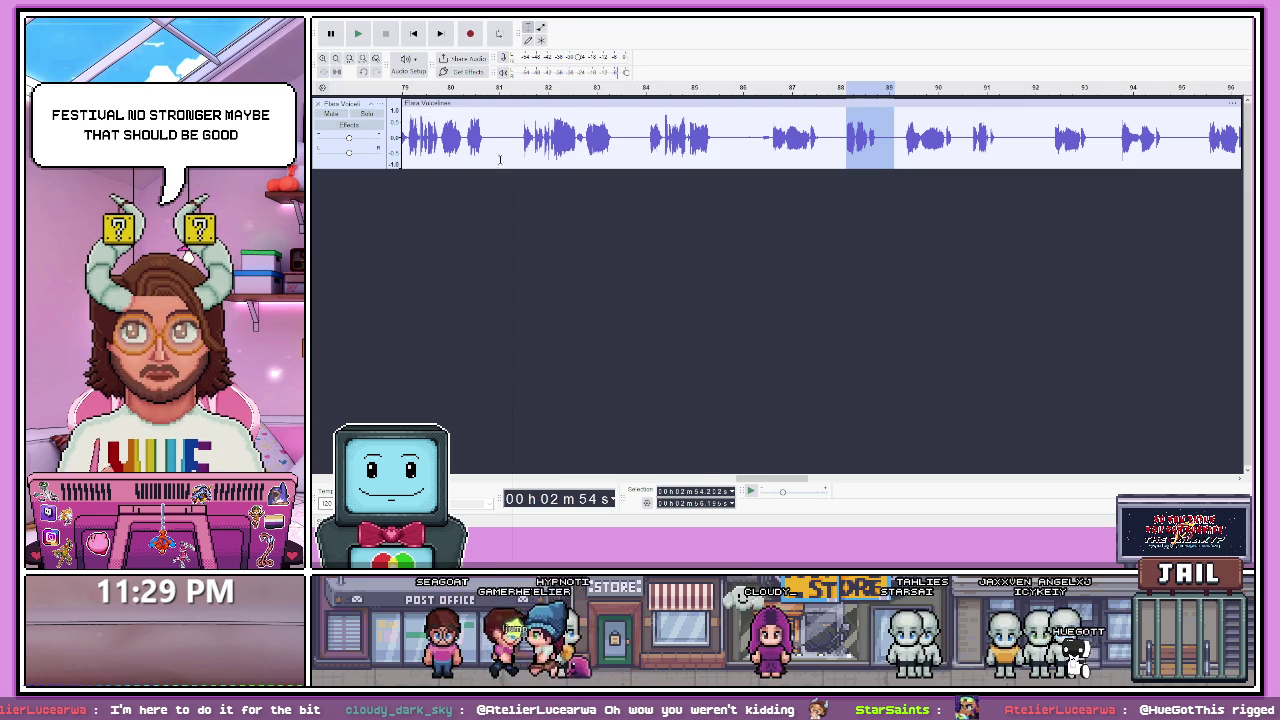
pyautogui.press('space')
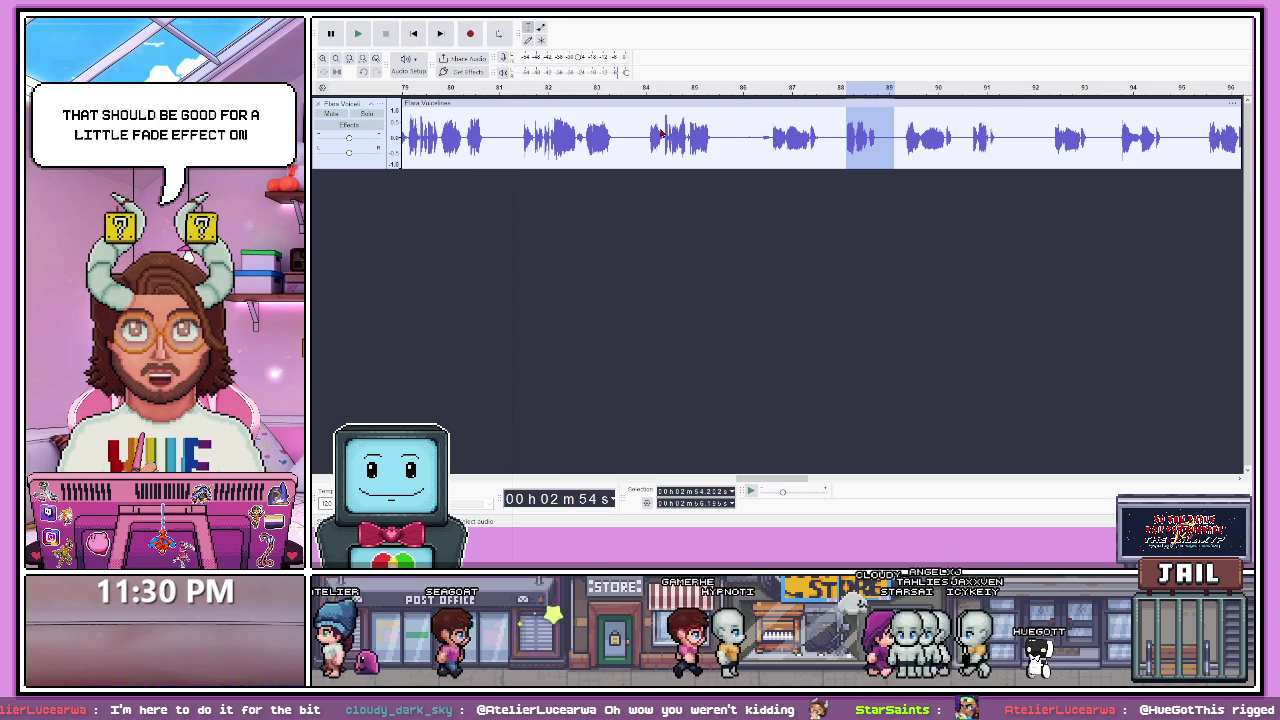
# - Replay the selected line, then play the recording from just past 92 seconds
pyautogui.press('space')
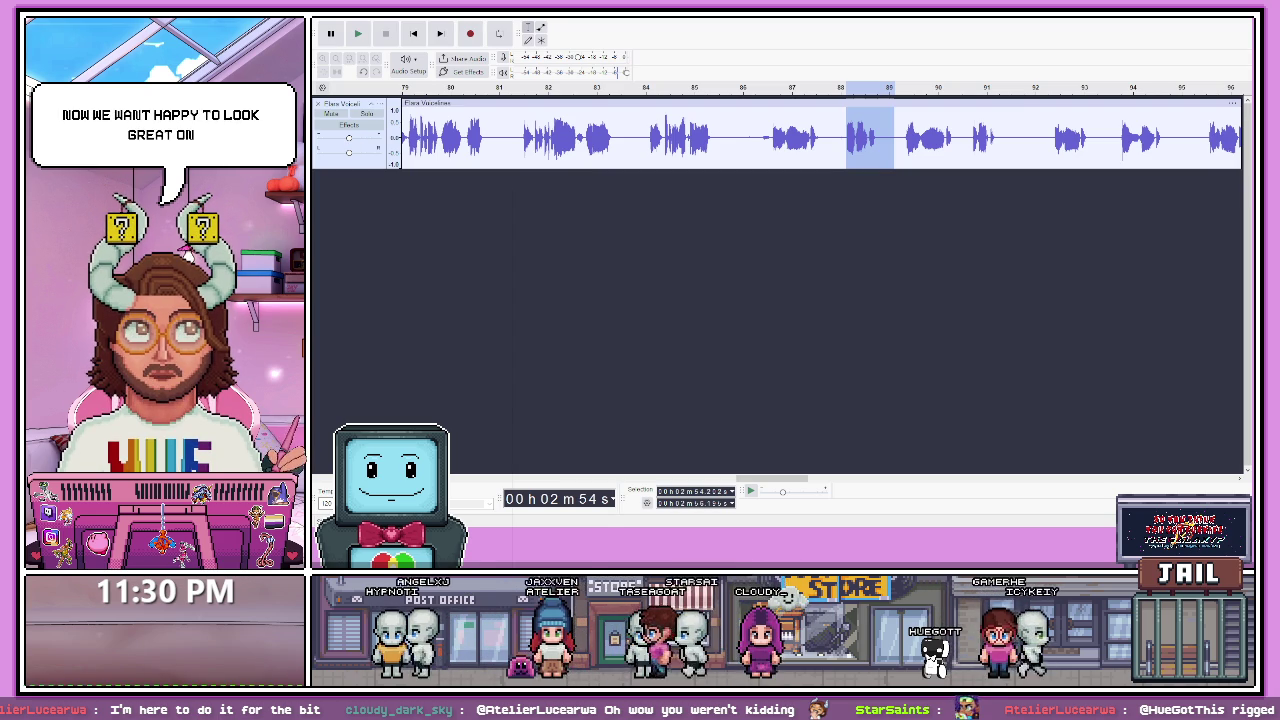
pyautogui.click(1018, 140)
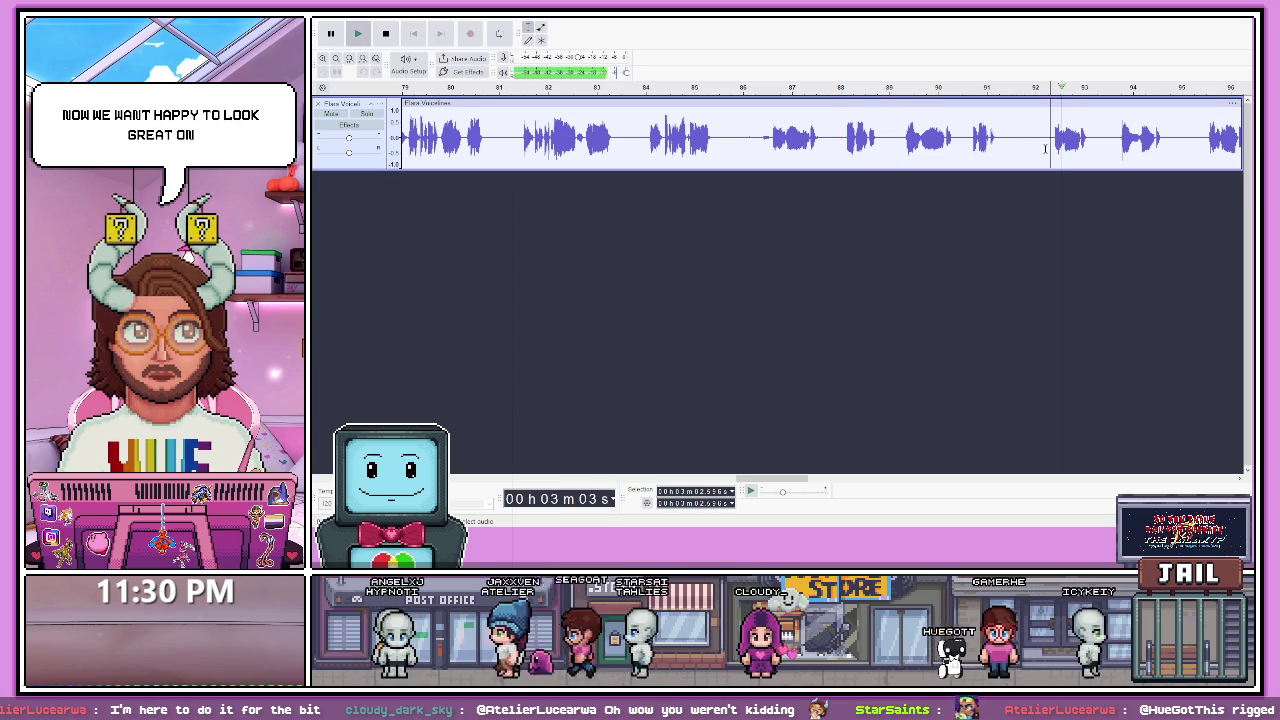
pyautogui.click(1110, 145)
pyautogui.press('space')
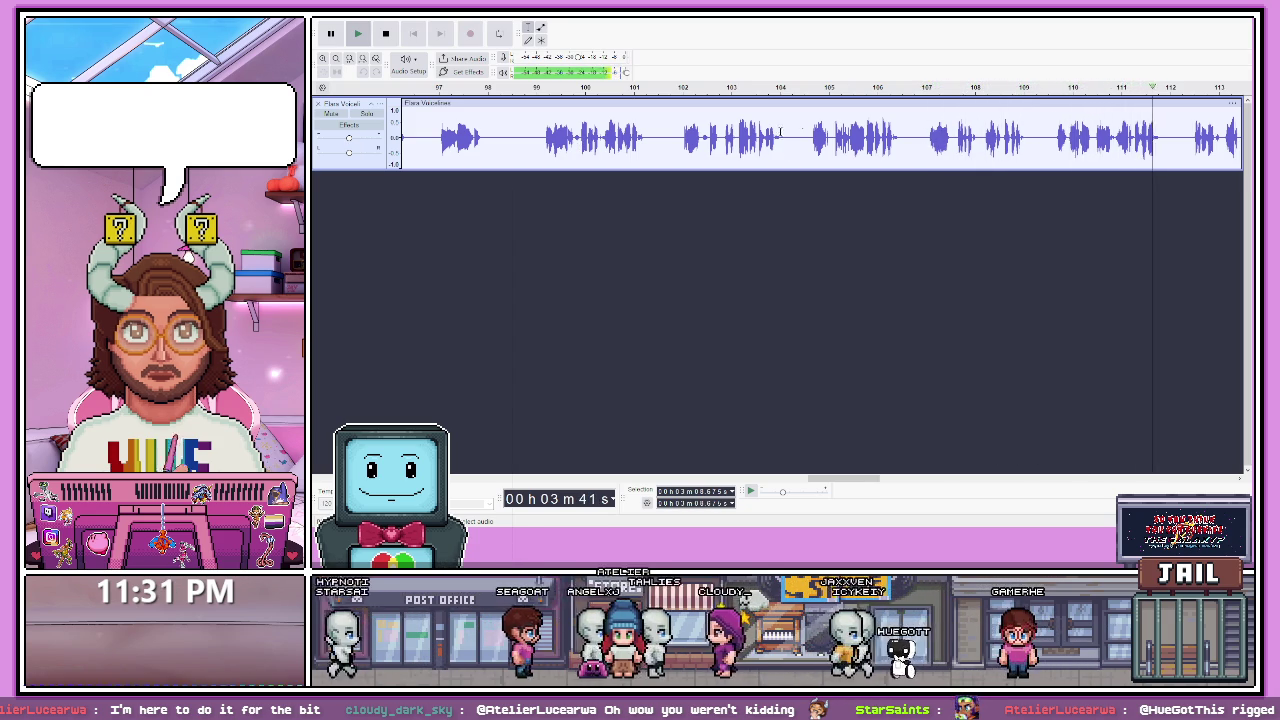
# - Select the voice line at about 110–111 seconds and play it
pyautogui.press('space')
pyautogui.moveTo(1052, 135); pyautogui.dragTo(1164, 135)
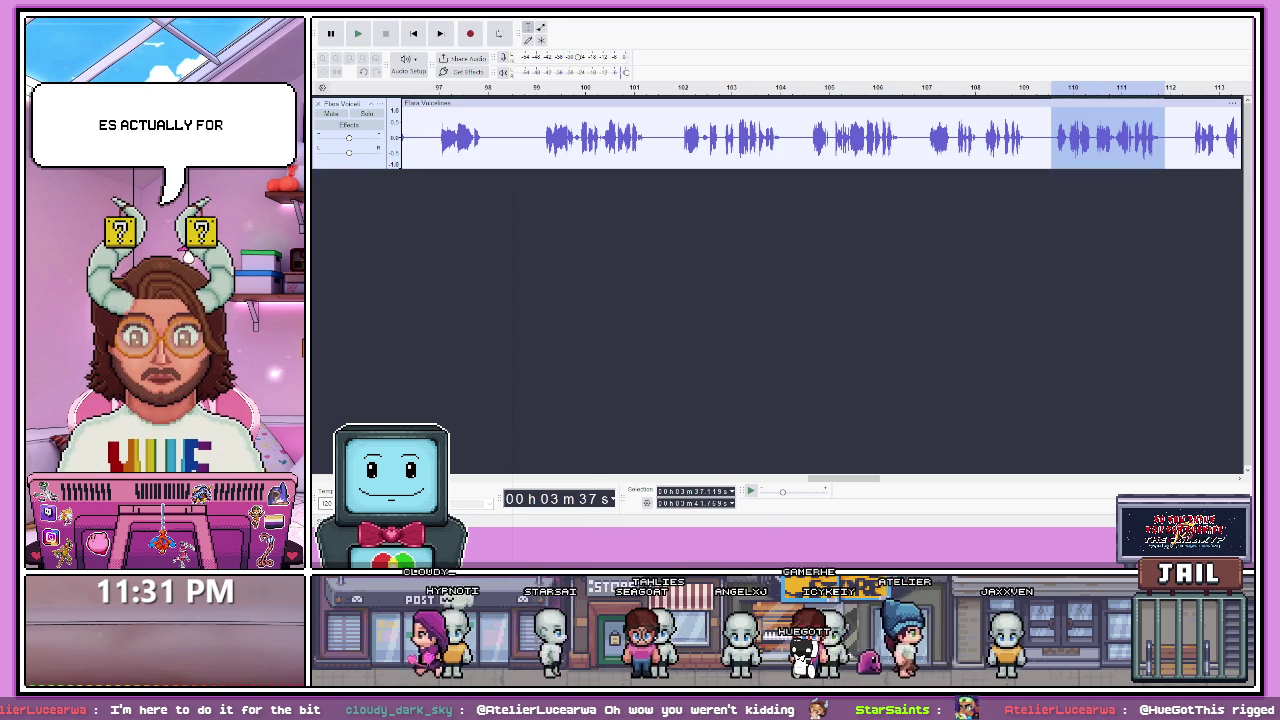
pyautogui.press('space')
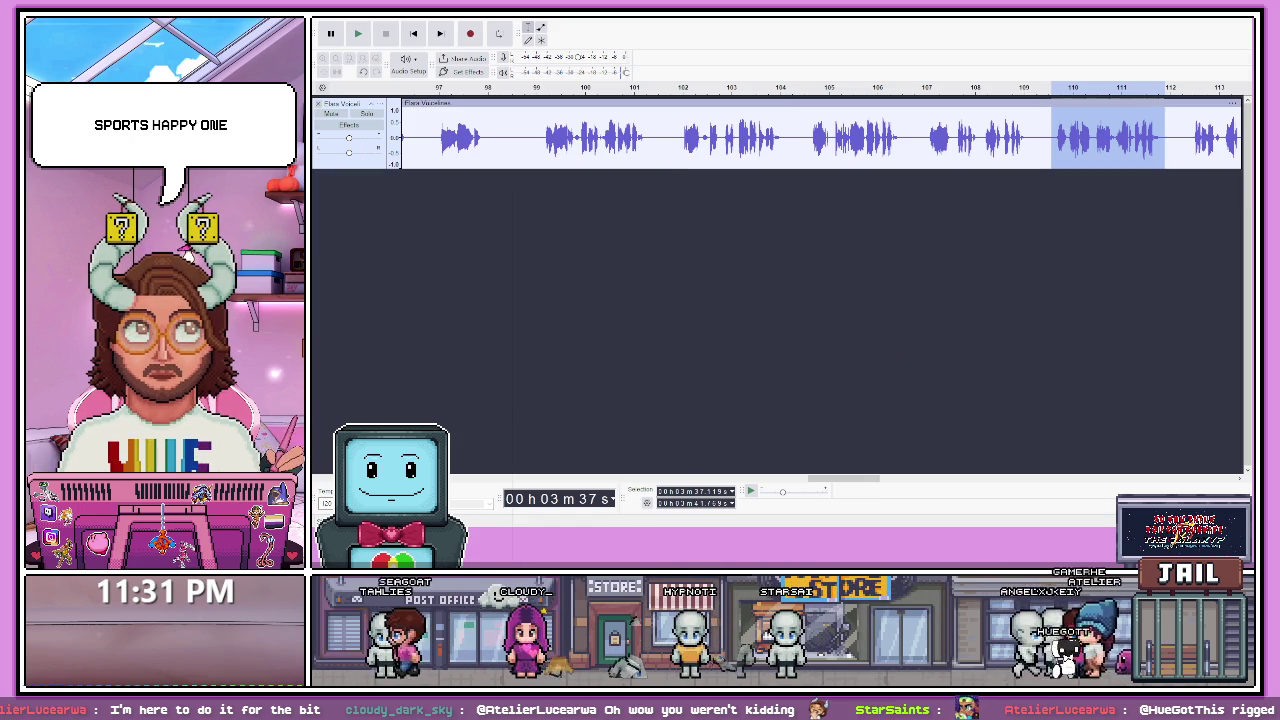
# - Scroll right and set the play position near 120 seconds
pyautogui.hotkey('alt', 'Tab')
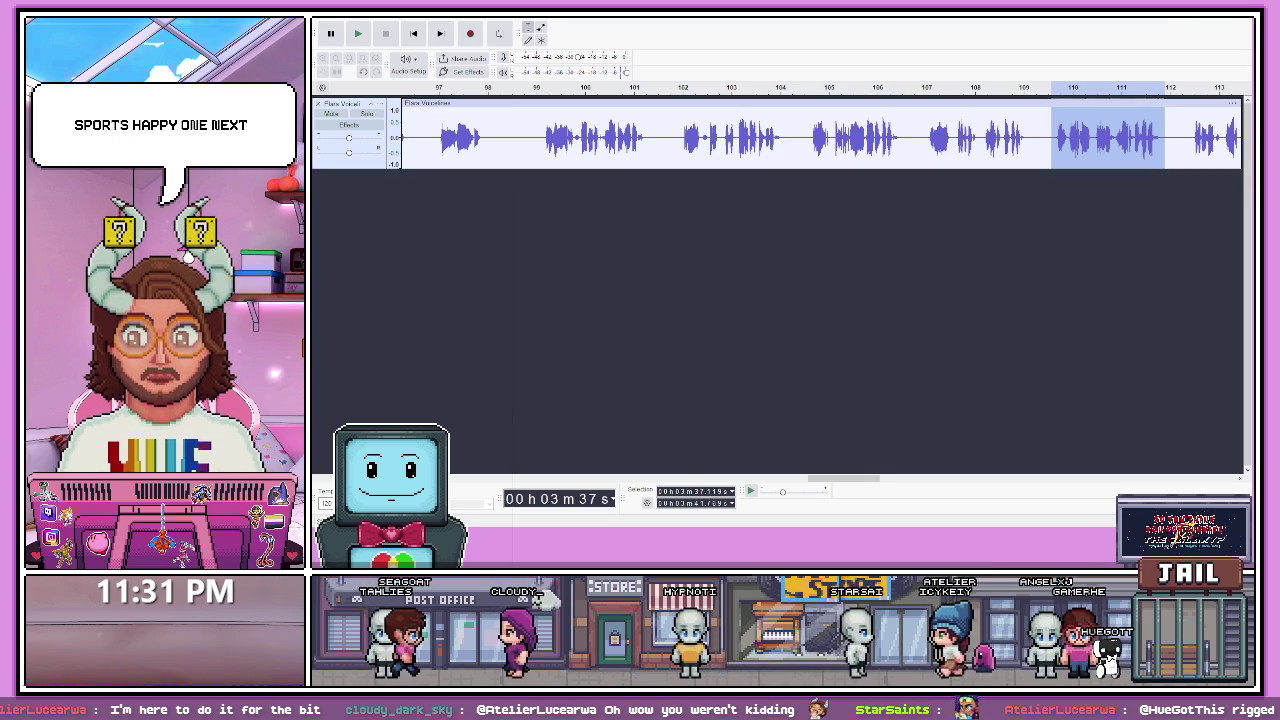
pyautogui.moveTo(855, 481); pyautogui.dragTo(909, 481)
pyautogui.click(913, 168)
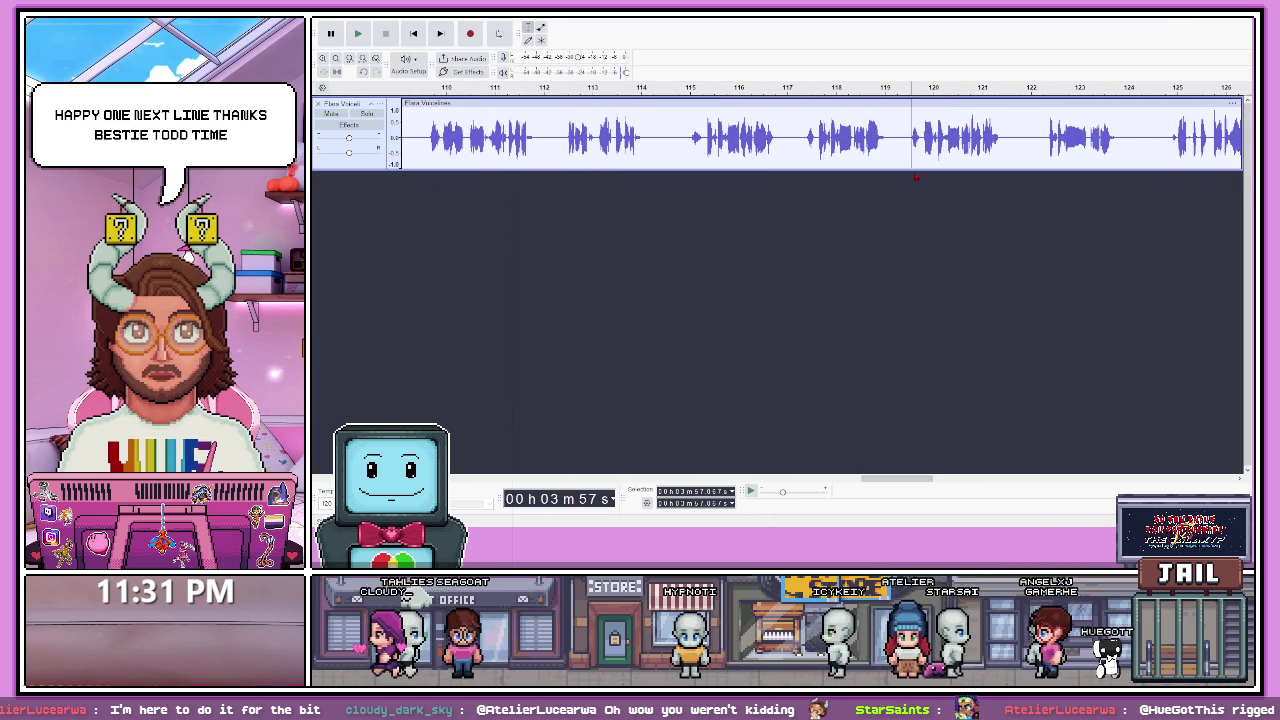
# - Play the recording from about 118 s and then 115 s to locate the next voice line
pyautogui.press('space')
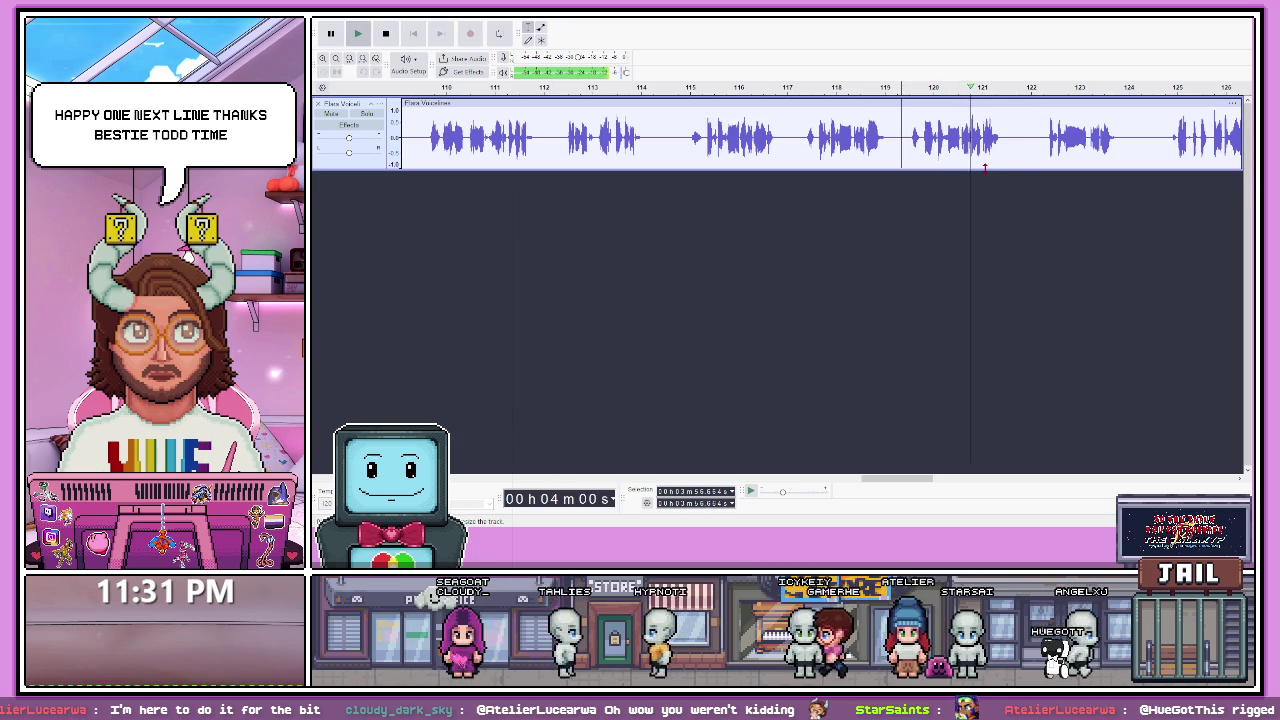
pyautogui.press('space')
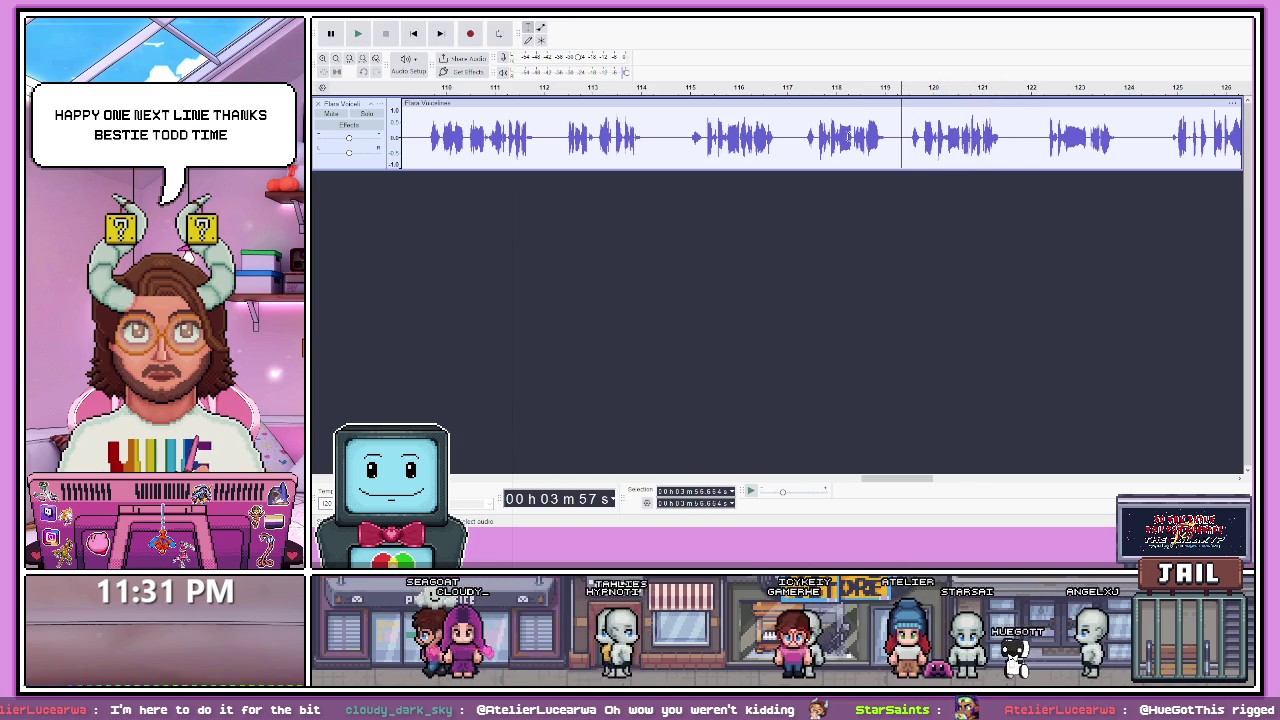
pyautogui.click(822, 150)
pyautogui.press('space')
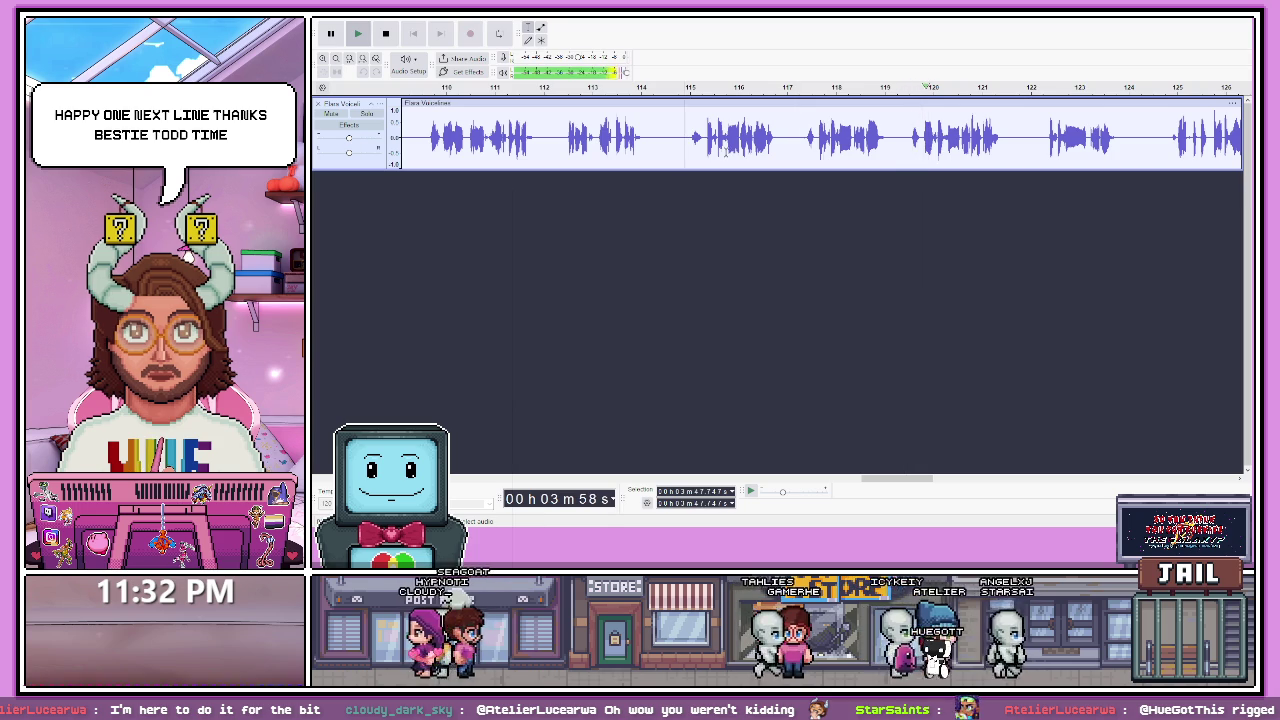
pyautogui.click(672, 137)
pyautogui.click(690, 90)
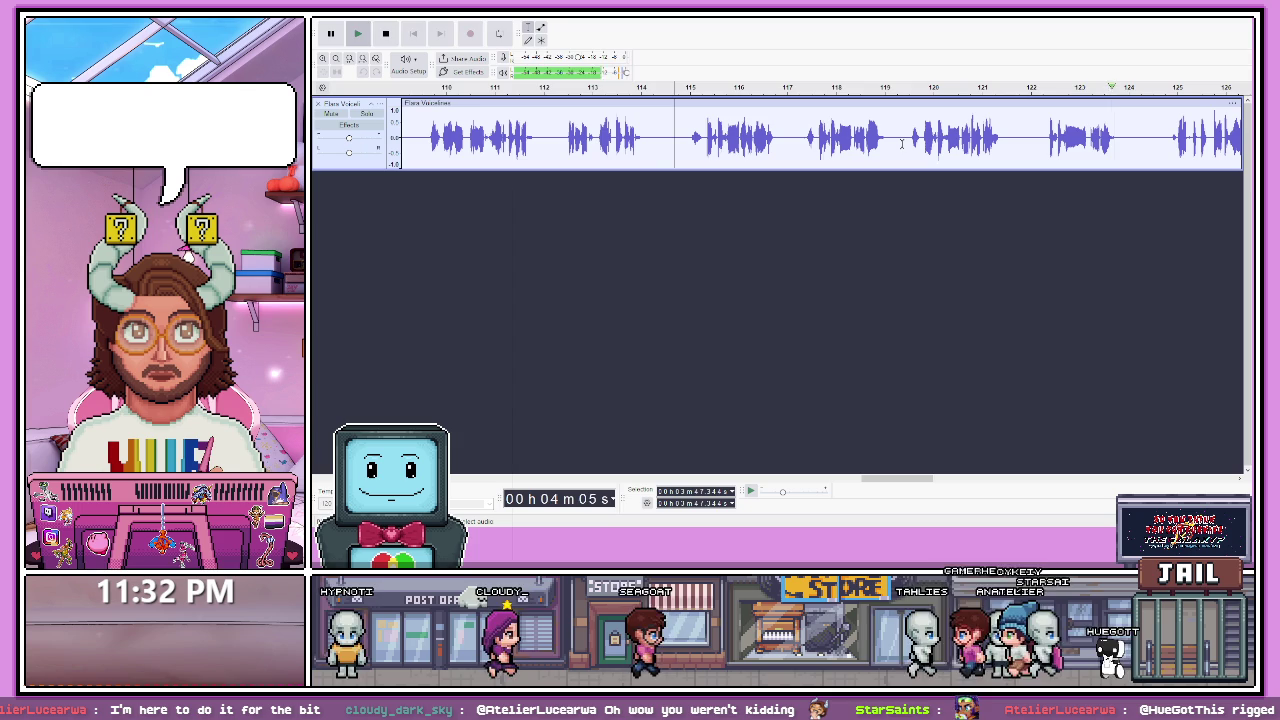
pyautogui.press('space')
# - Select the voice line at about 120–121 seconds and play it twice to check it
pyautogui.moveTo(902, 140); pyautogui.dragTo(1020, 140)
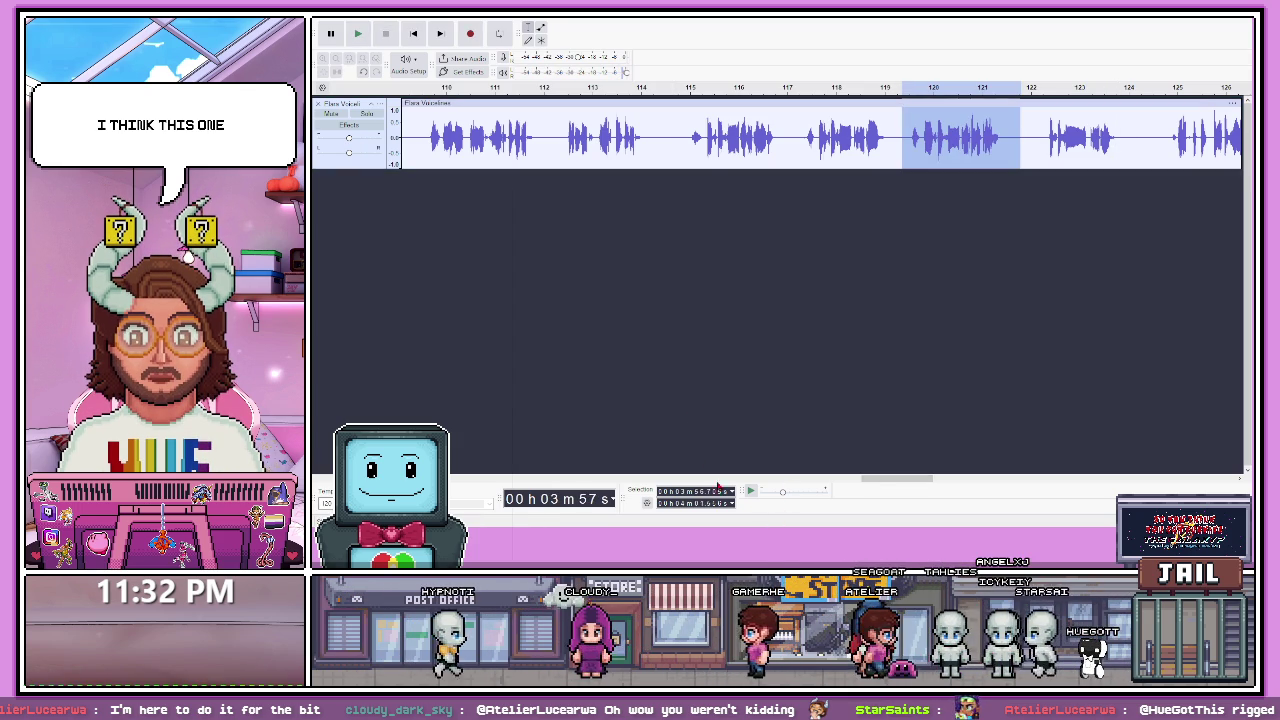
pyautogui.press('space')
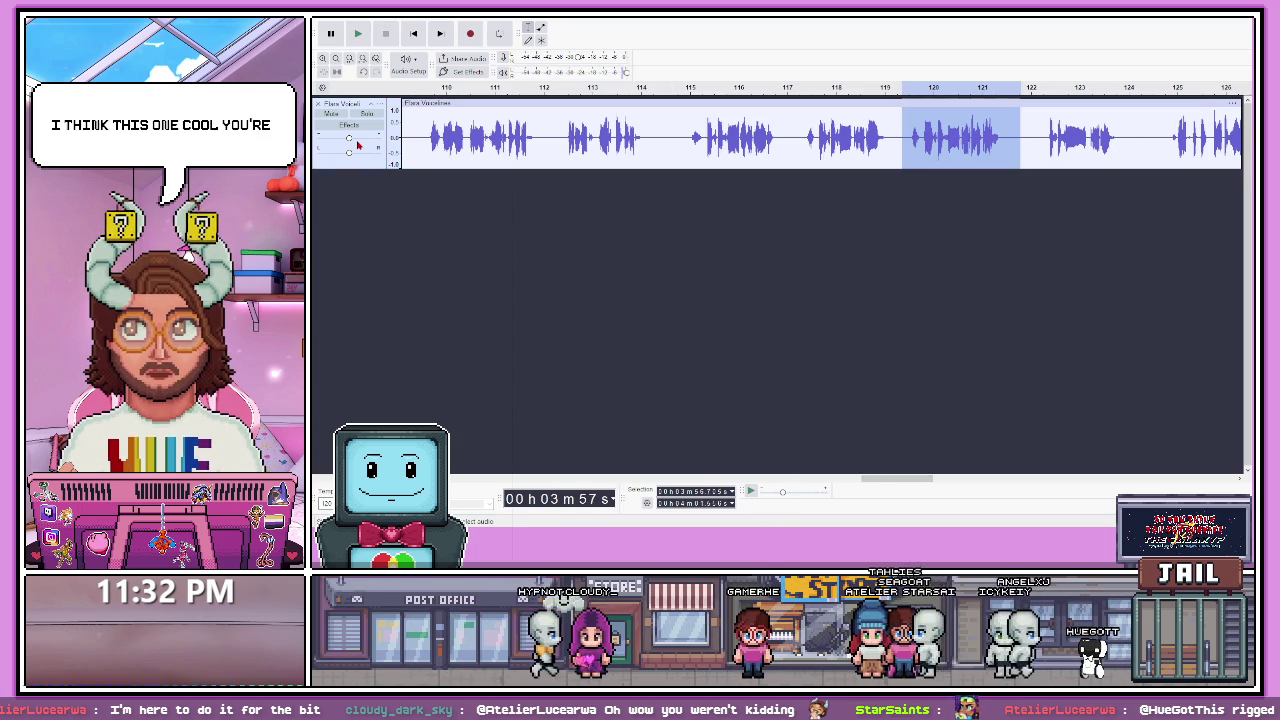
pyautogui.press('space')
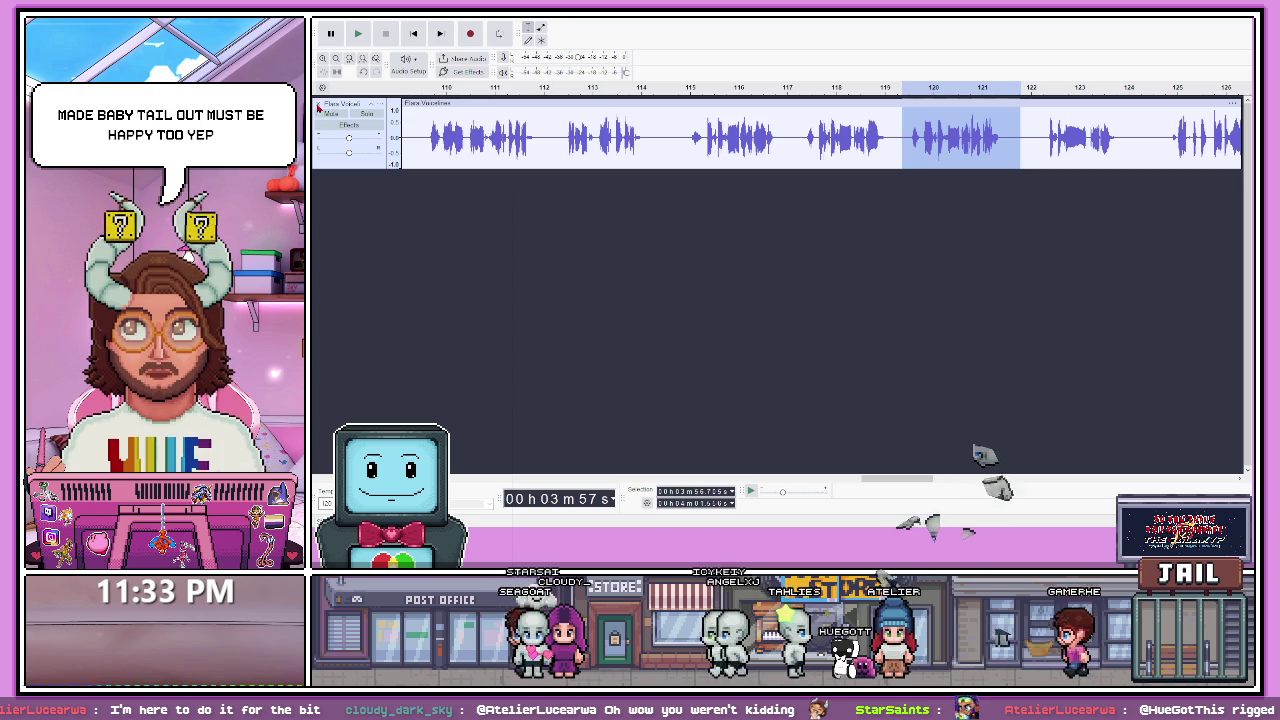
pyautogui.click(1177, 22)
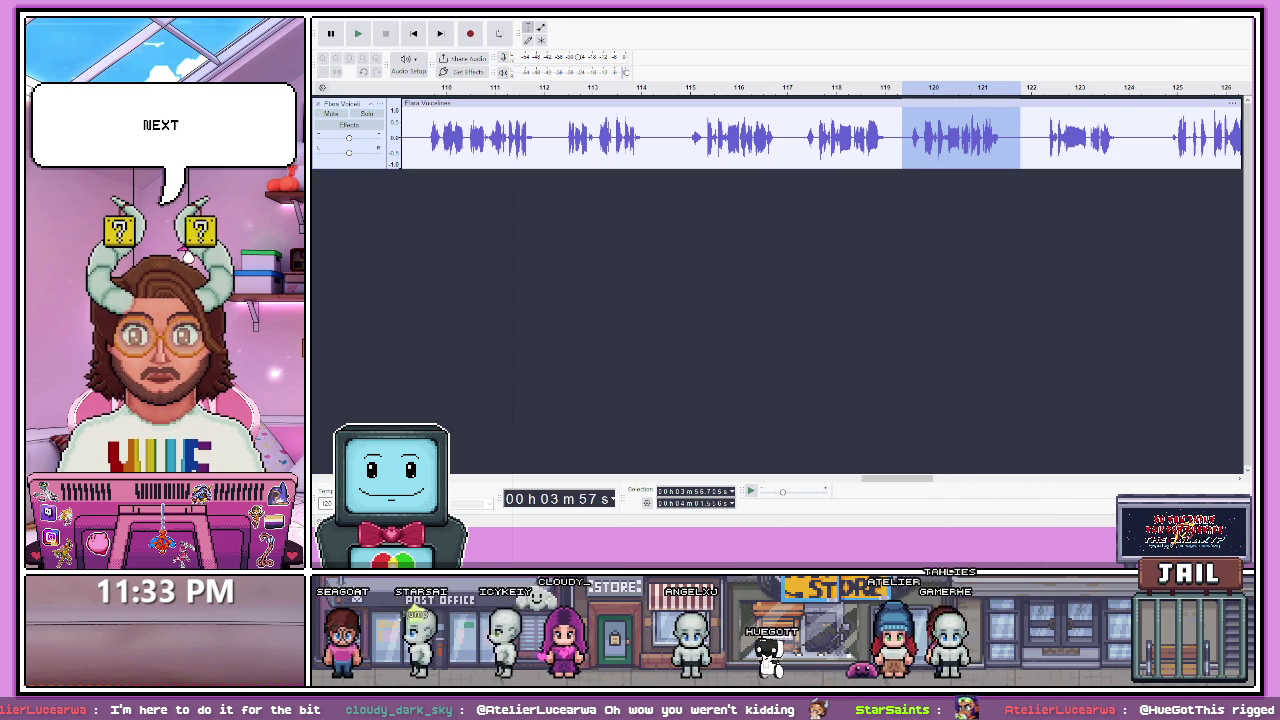
pyautogui.click(865, 490)
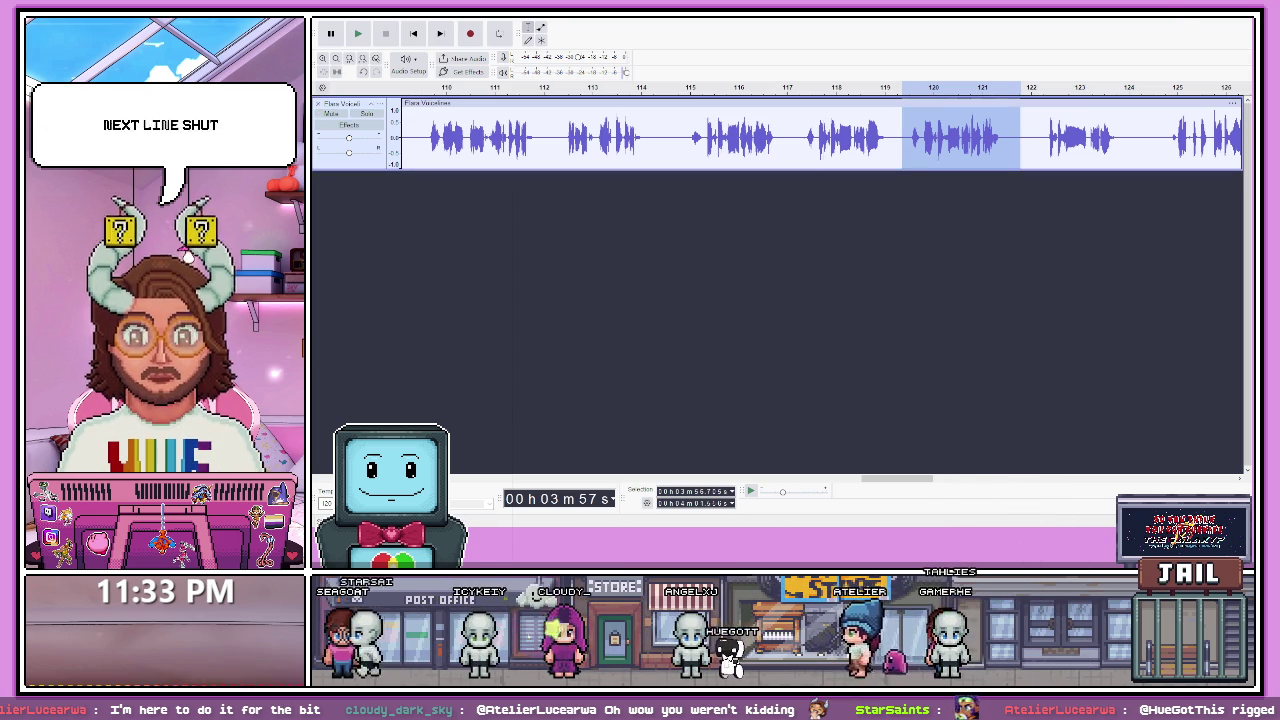
# - Scroll the track right and play the recording from about 125 seconds, then stop
pyautogui.hscroll(5, 865, 490)
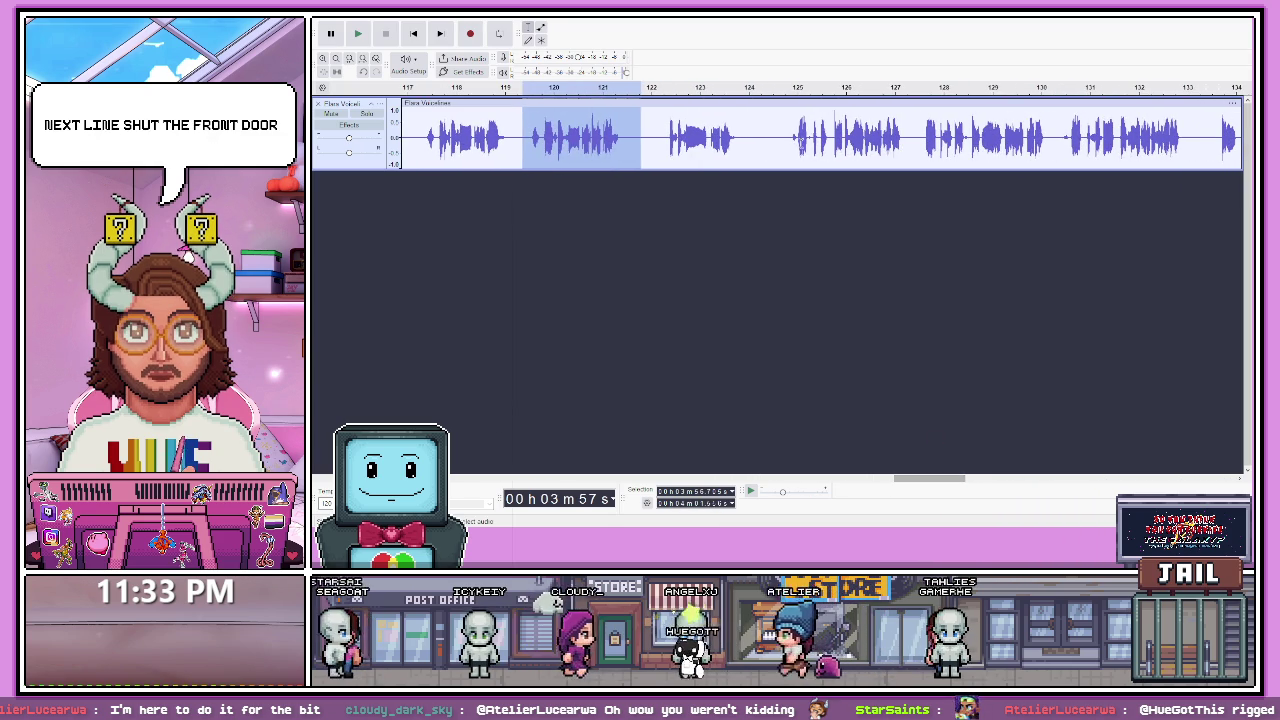
pyautogui.click(796, 158)
pyautogui.press('space')
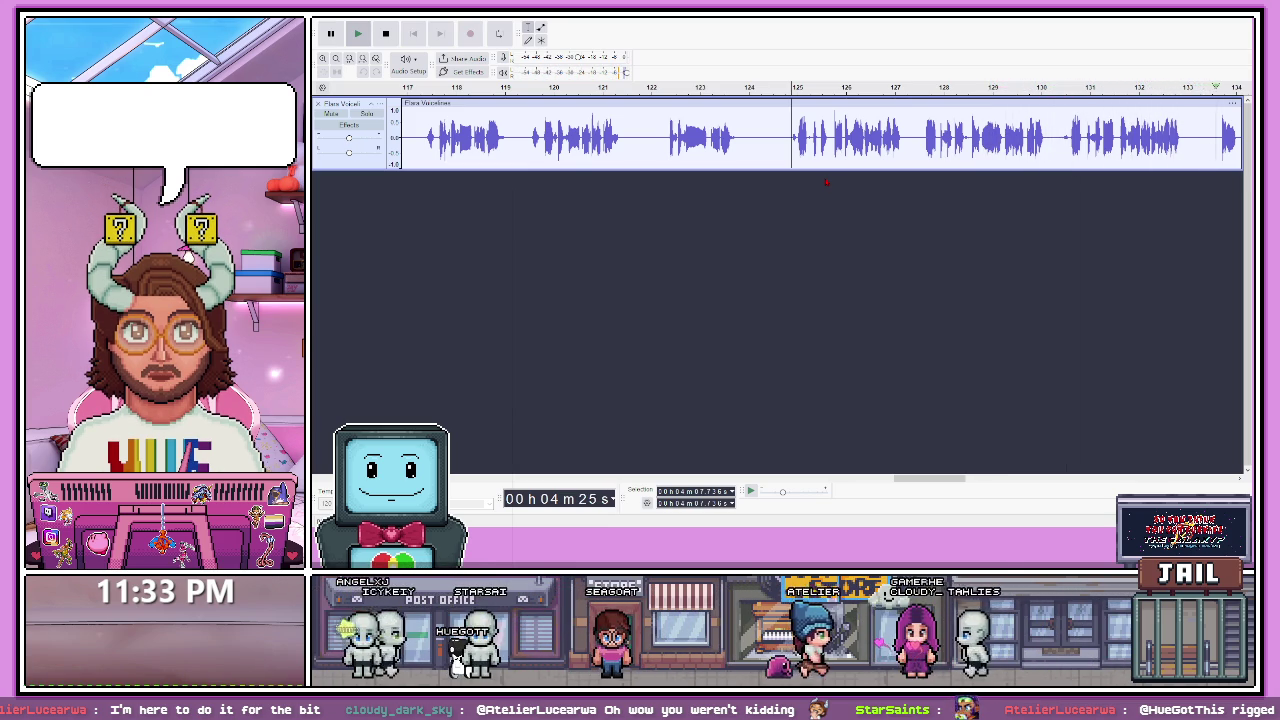
pyautogui.press('space')
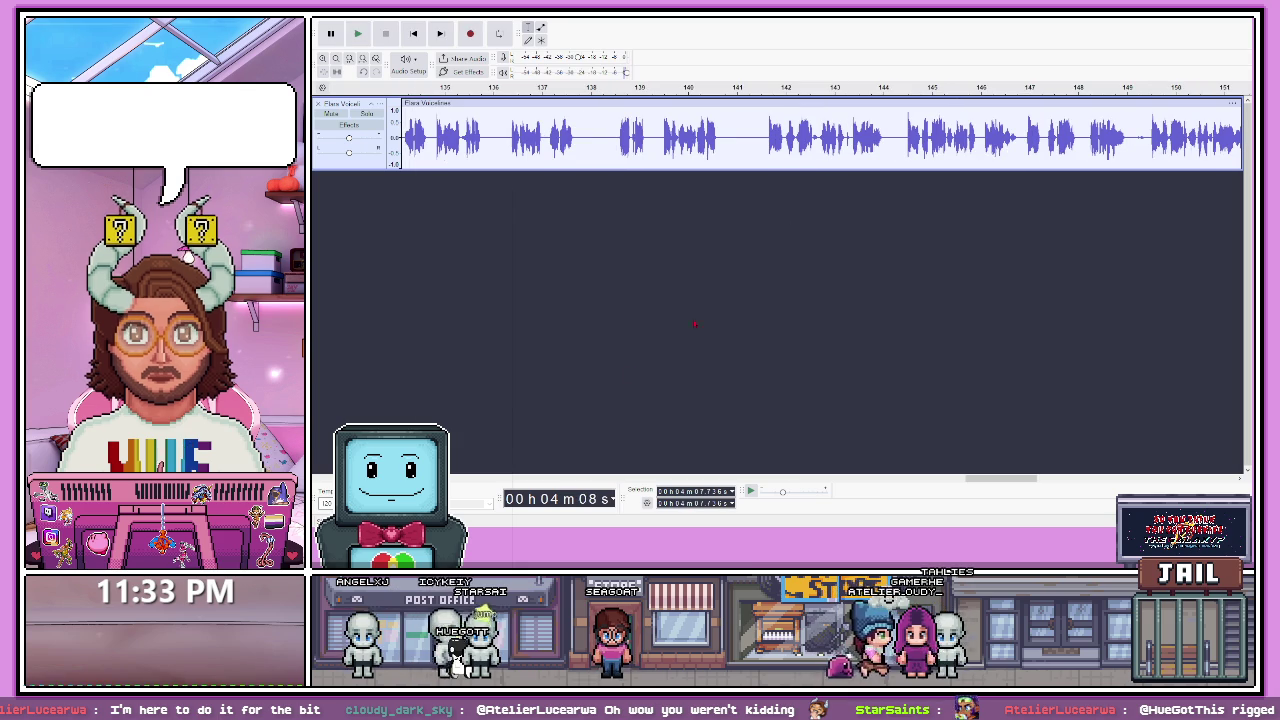
# - Play the recording briefly from about 127 seconds to find the next line
pyautogui.moveTo(976, 483); pyautogui.dragTo(944, 483)
pyautogui.click(454, 160)
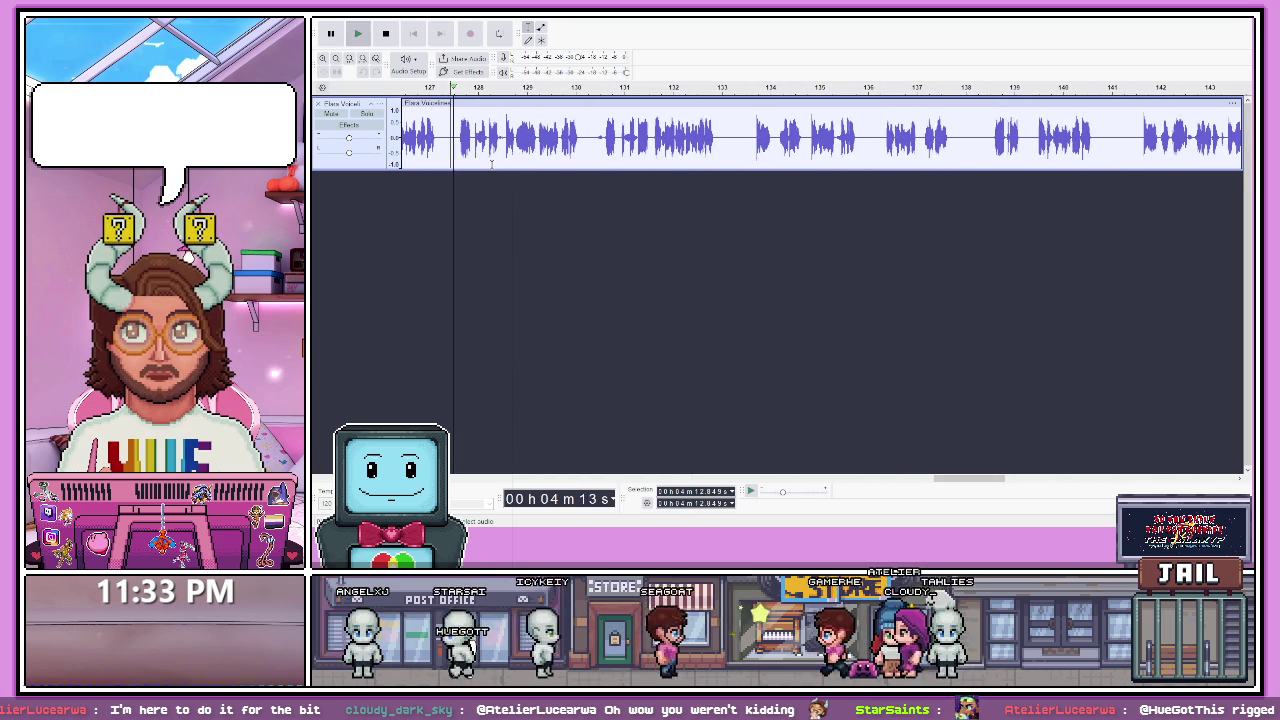
pyautogui.press('space')
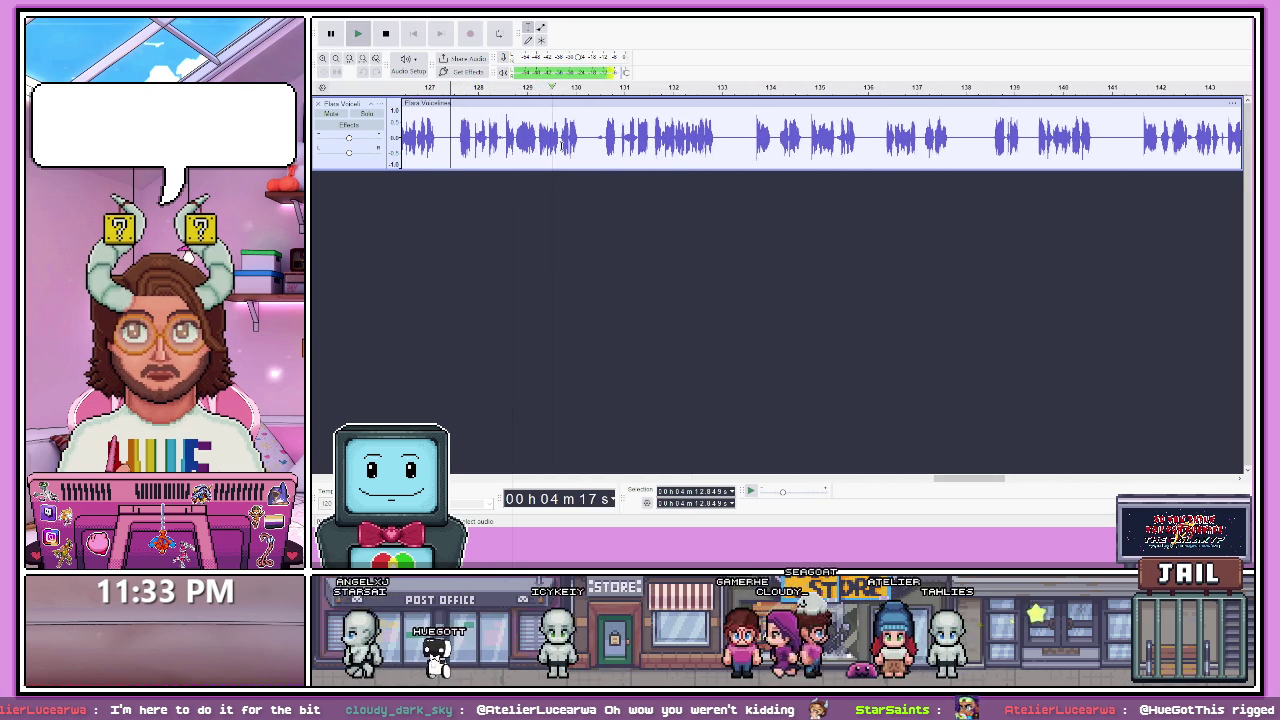
pyautogui.press('space')
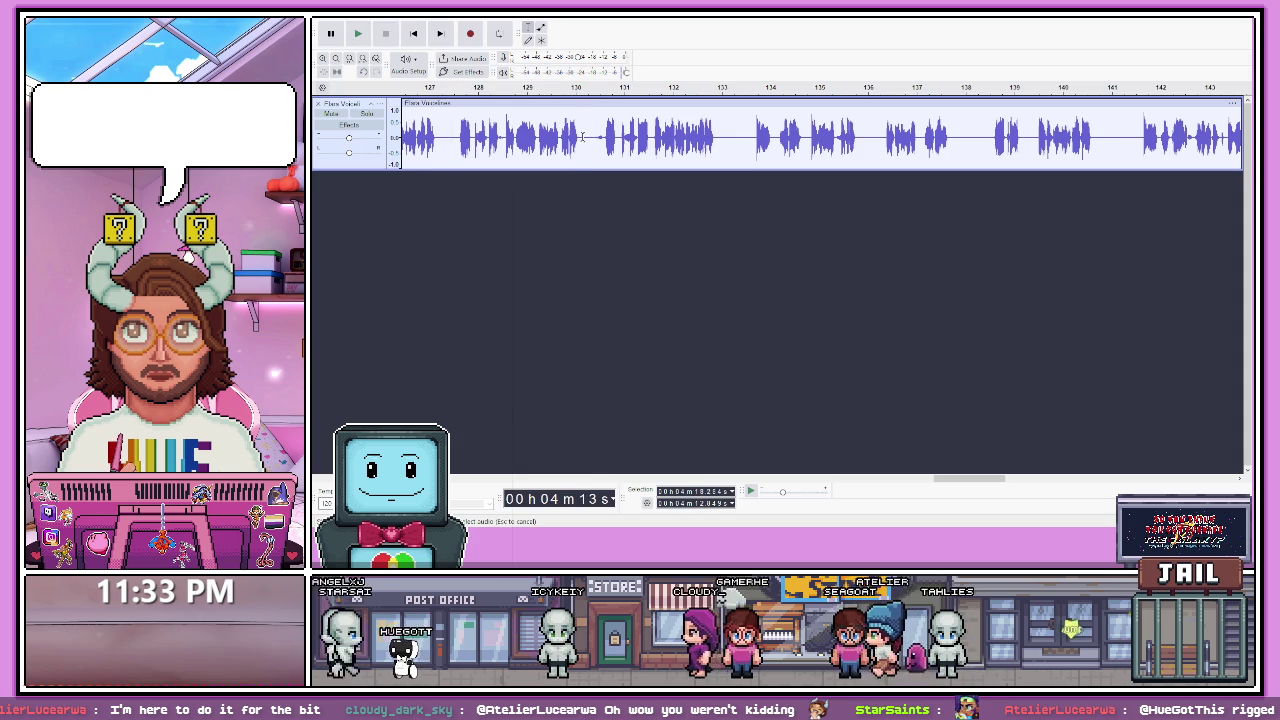
# - Select the 128–130 second voice line and audition it twice, then play on further
pyautogui.keyDown('shift'); pyautogui.click(583, 157); pyautogui.keyUp('shift')
pyautogui.press('space')
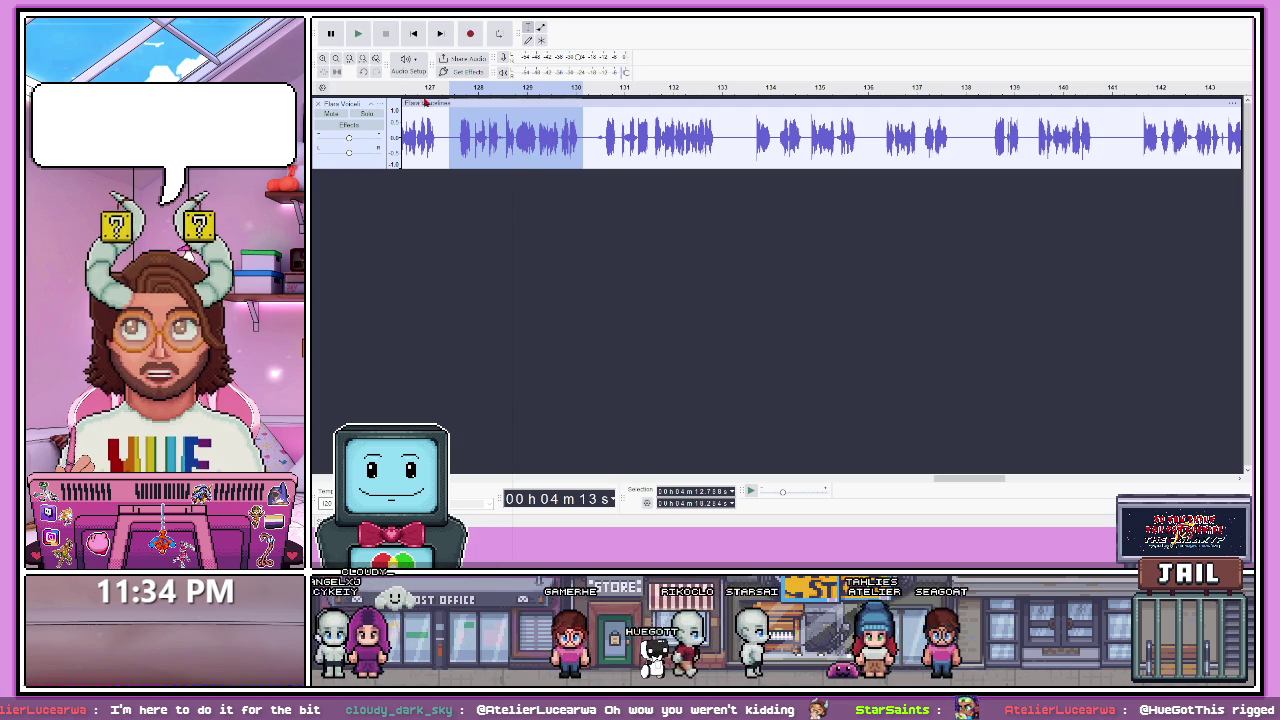
pyautogui.press('space')
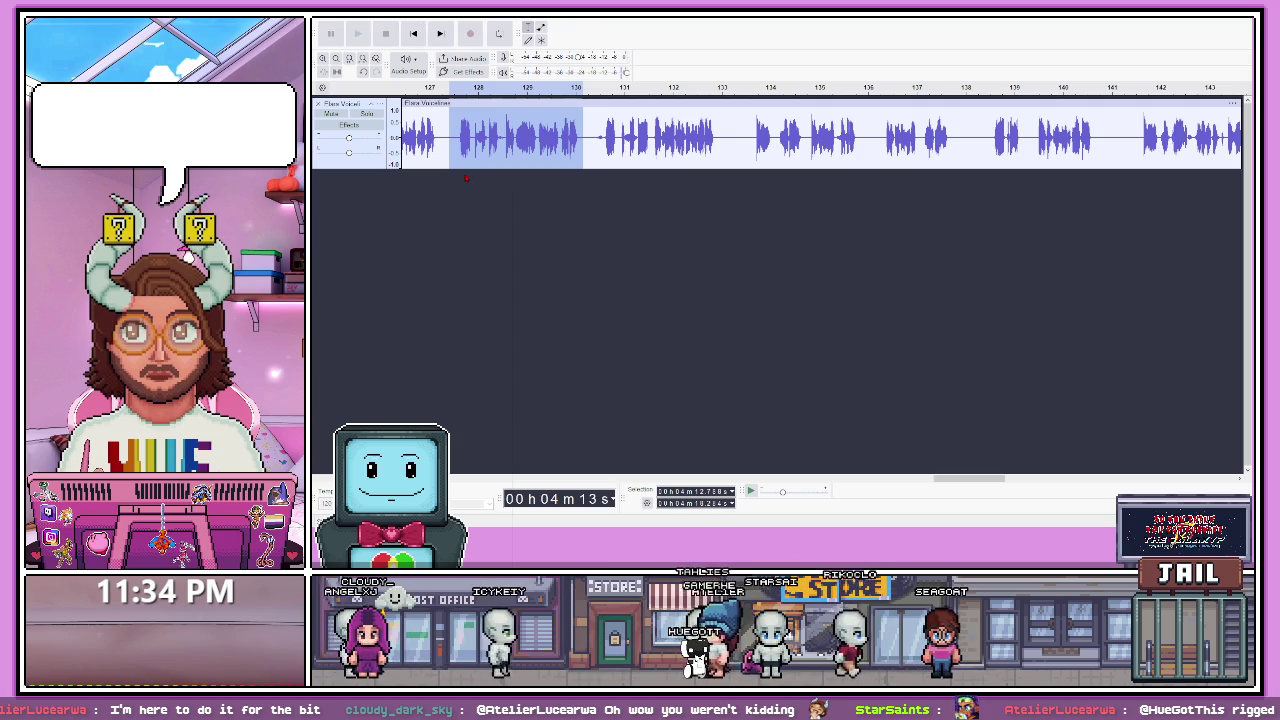
pyautogui.press('space')
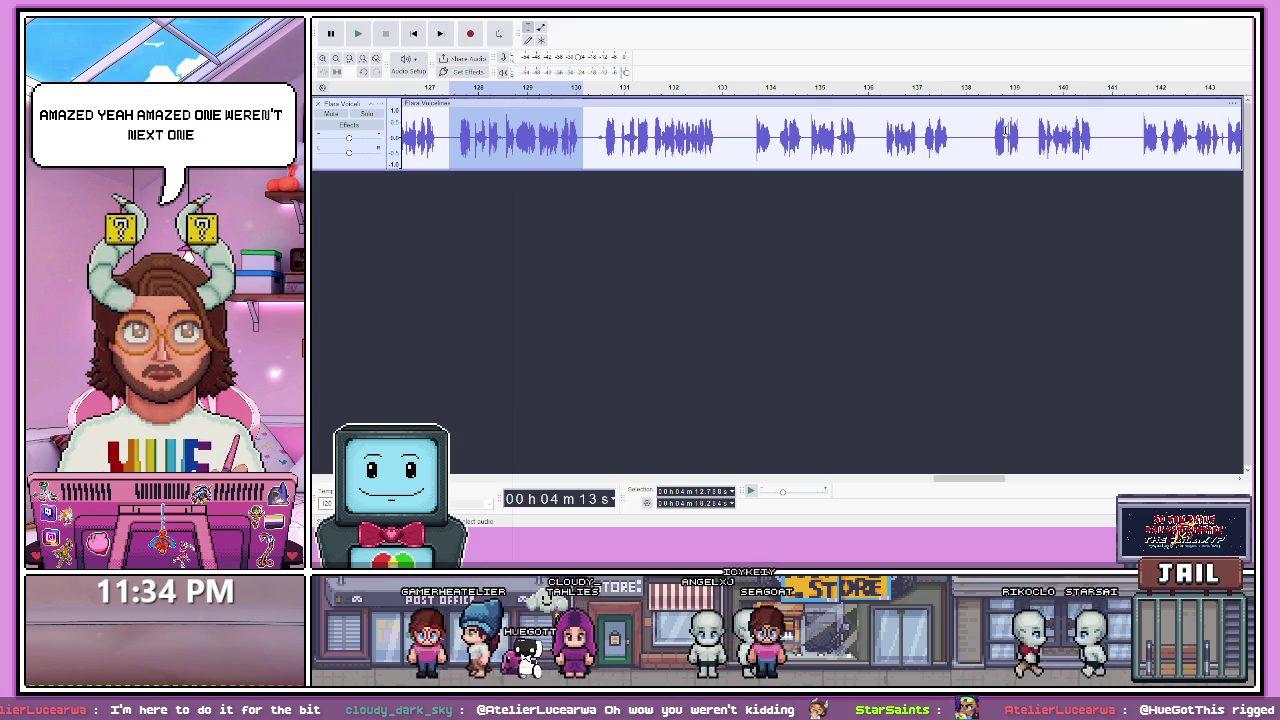
pyautogui.click(986, 160)
pyautogui.press('space')
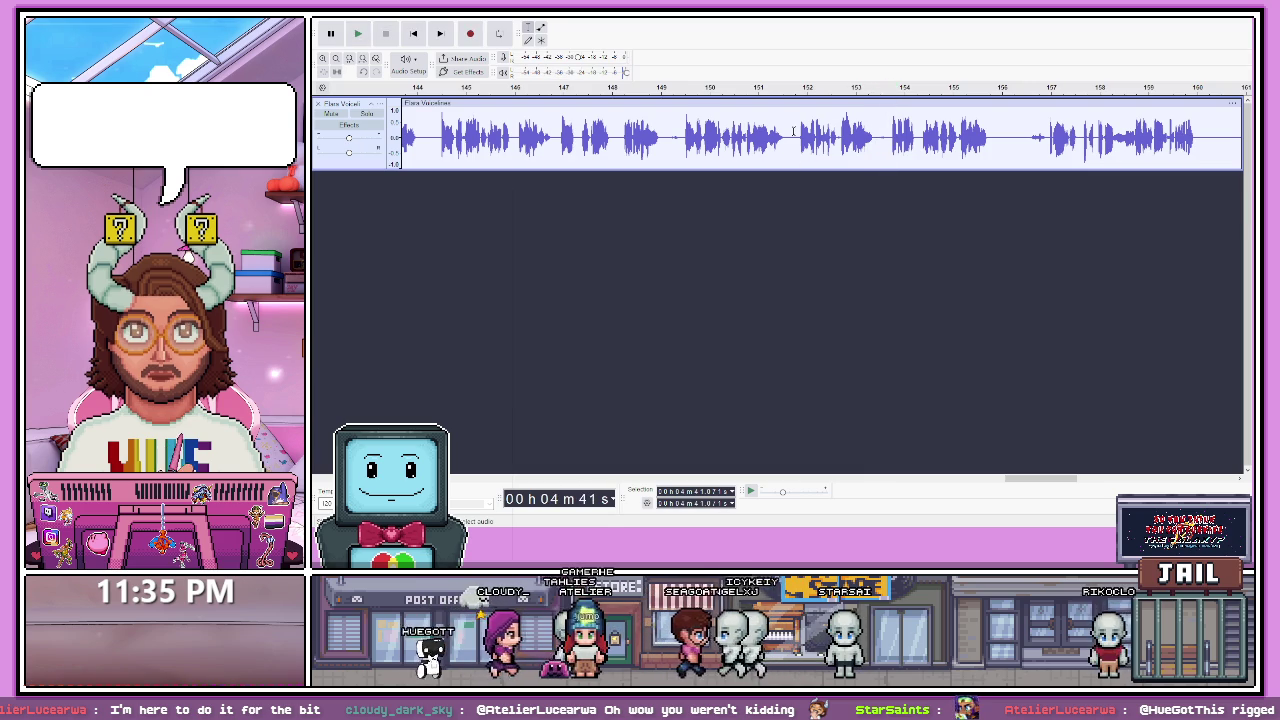
# - Select the short voice line at roughly 152–153 seconds in the waveform
pyautogui.moveTo(797, 135); pyautogui.dragTo(875, 141)
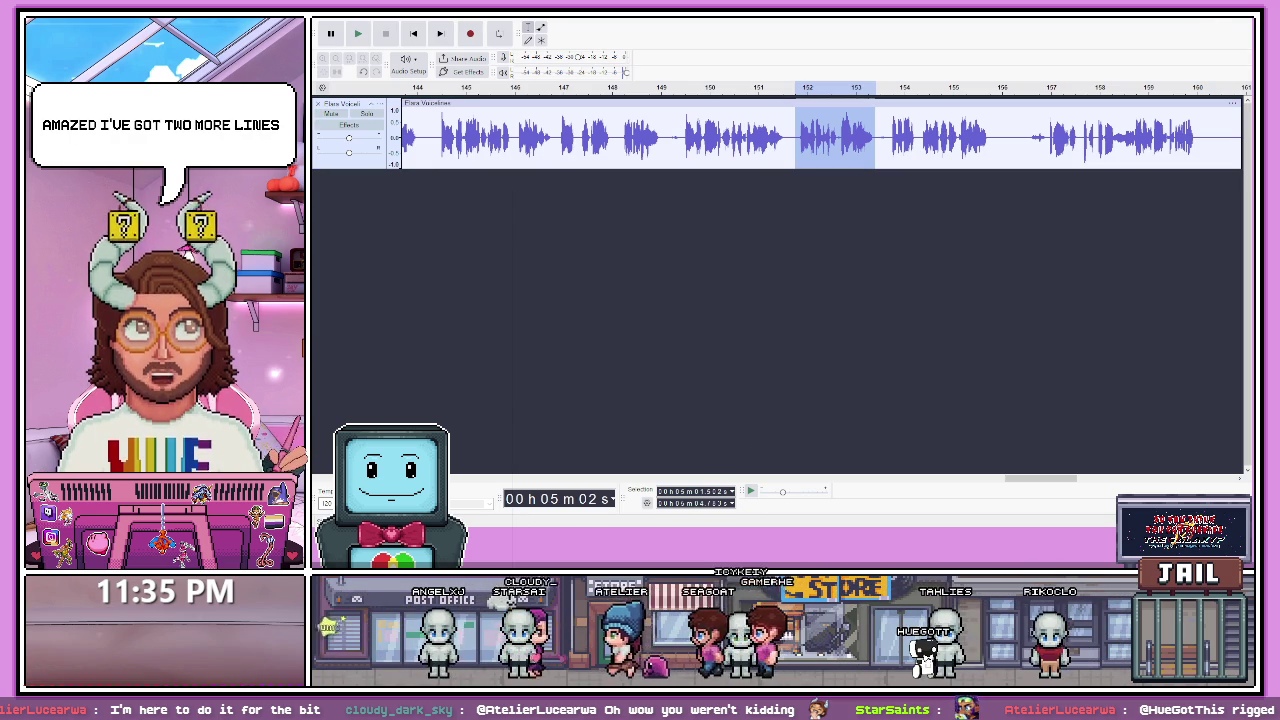
pyautogui.click(700, 491)
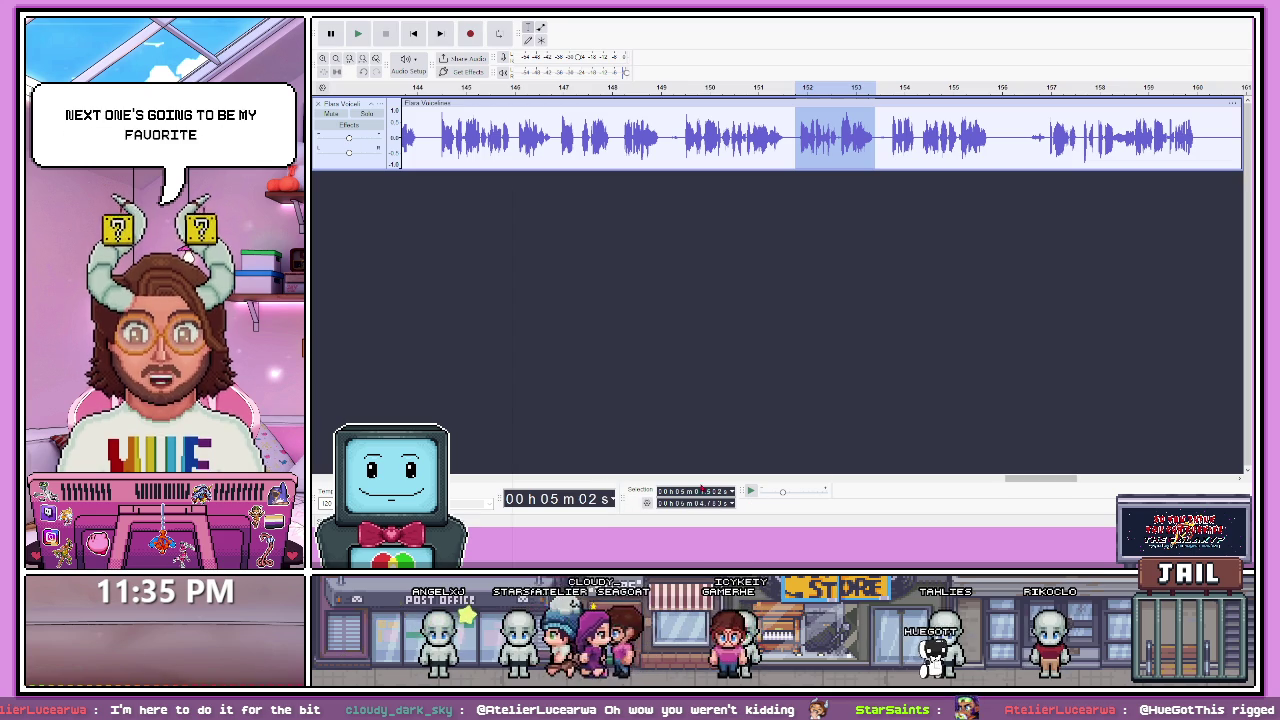
pyautogui.moveTo(1034, 479); pyautogui.dragTo(1072, 479)
# - Play the takes starting at 5 min 19 s twice, stopping after each pass
pyautogui.click(797, 140)
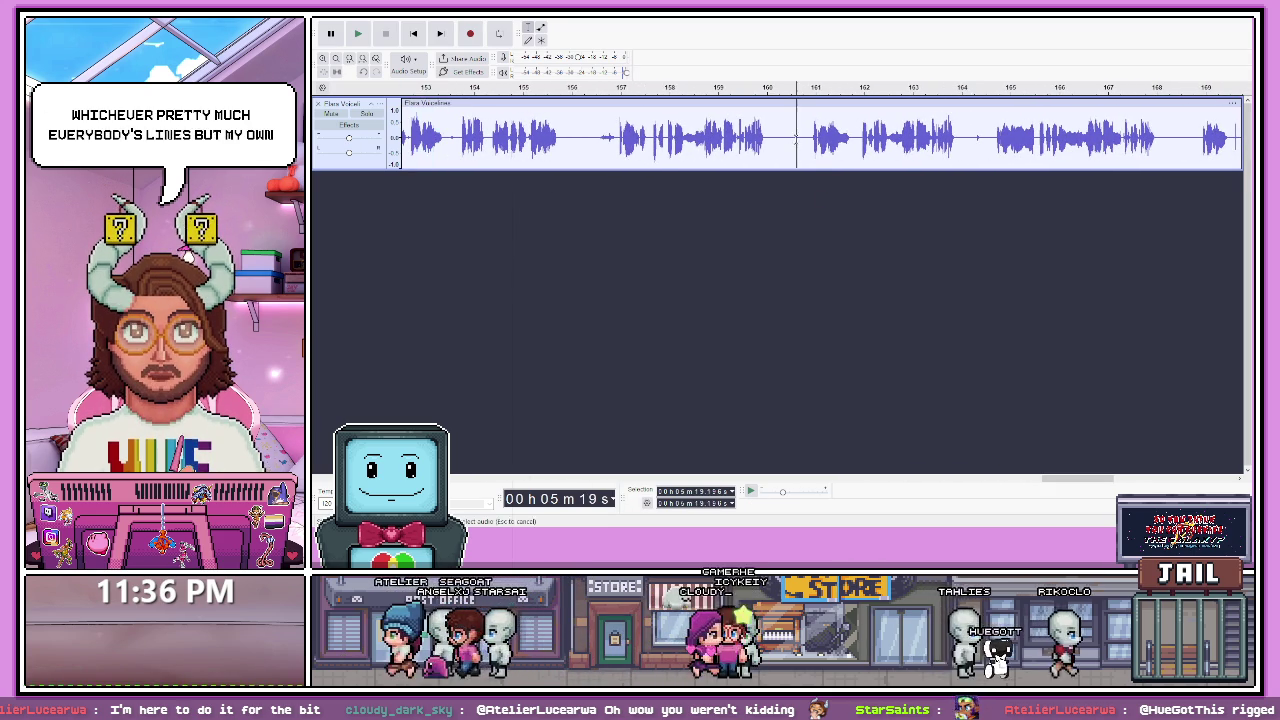
pyautogui.press('space')
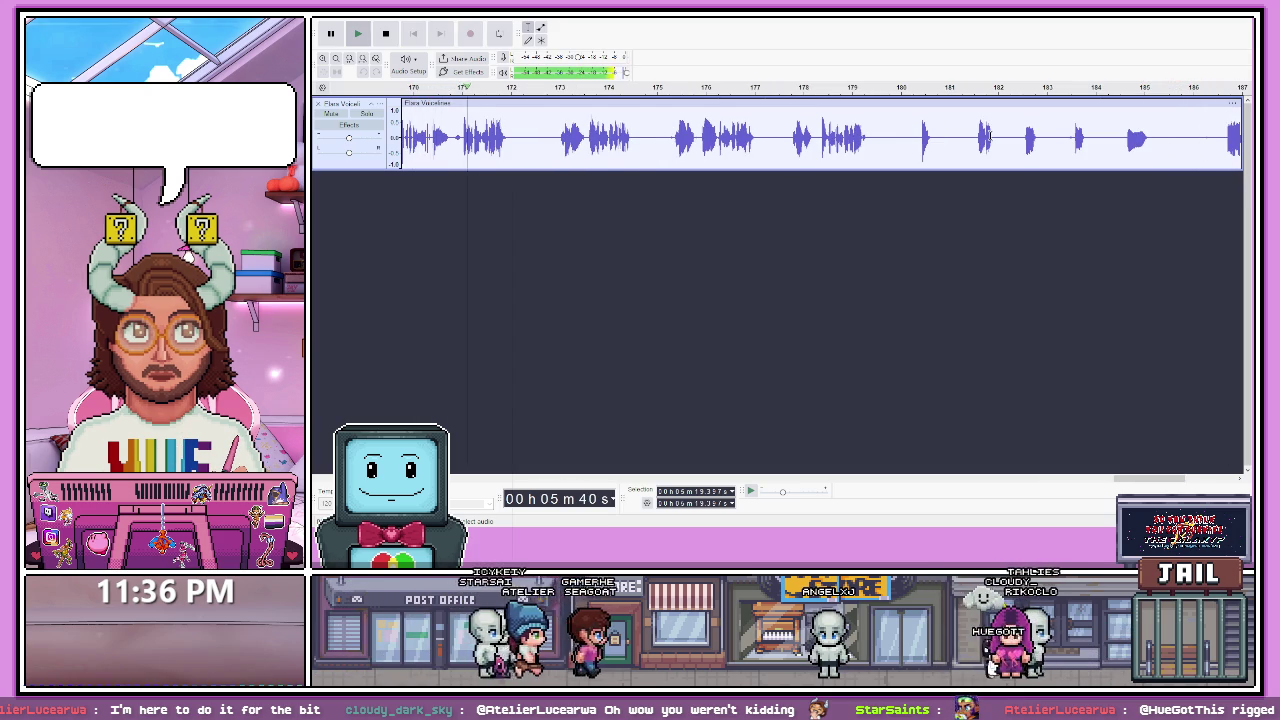
pyautogui.press('space')
pyautogui.moveTo(1157, 481); pyautogui.dragTo(1090, 480)
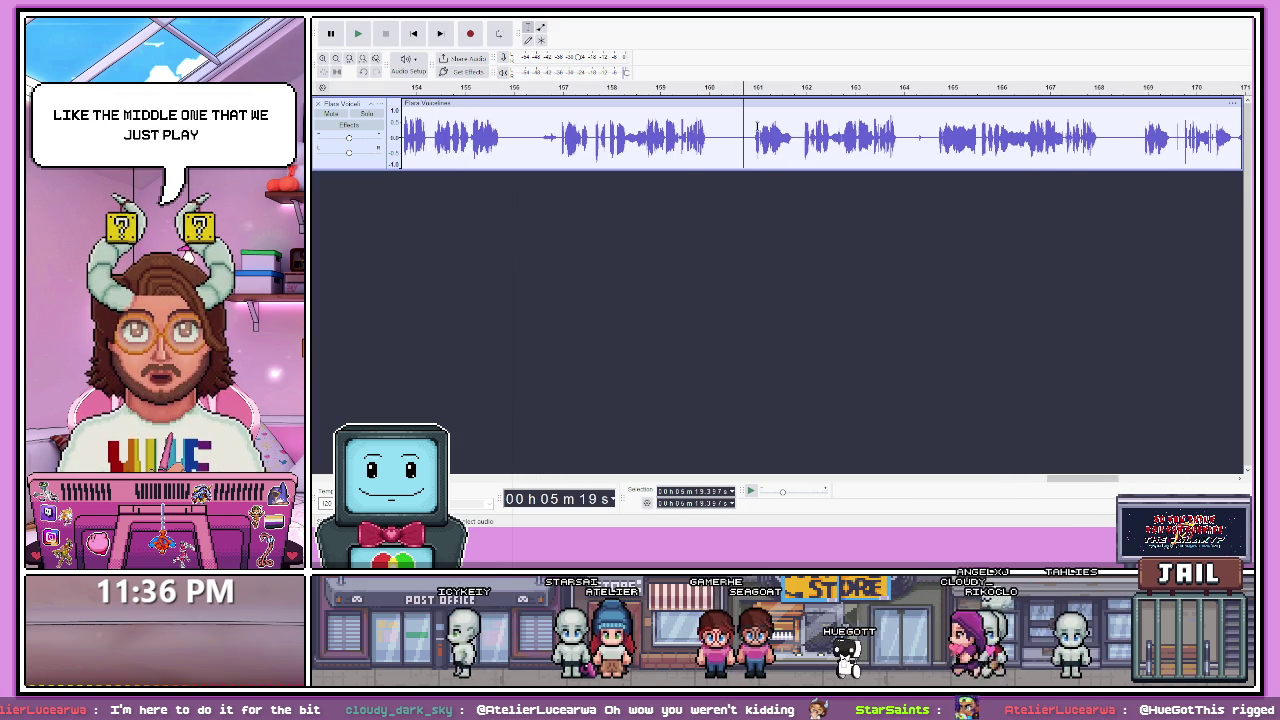
pyautogui.press('space')
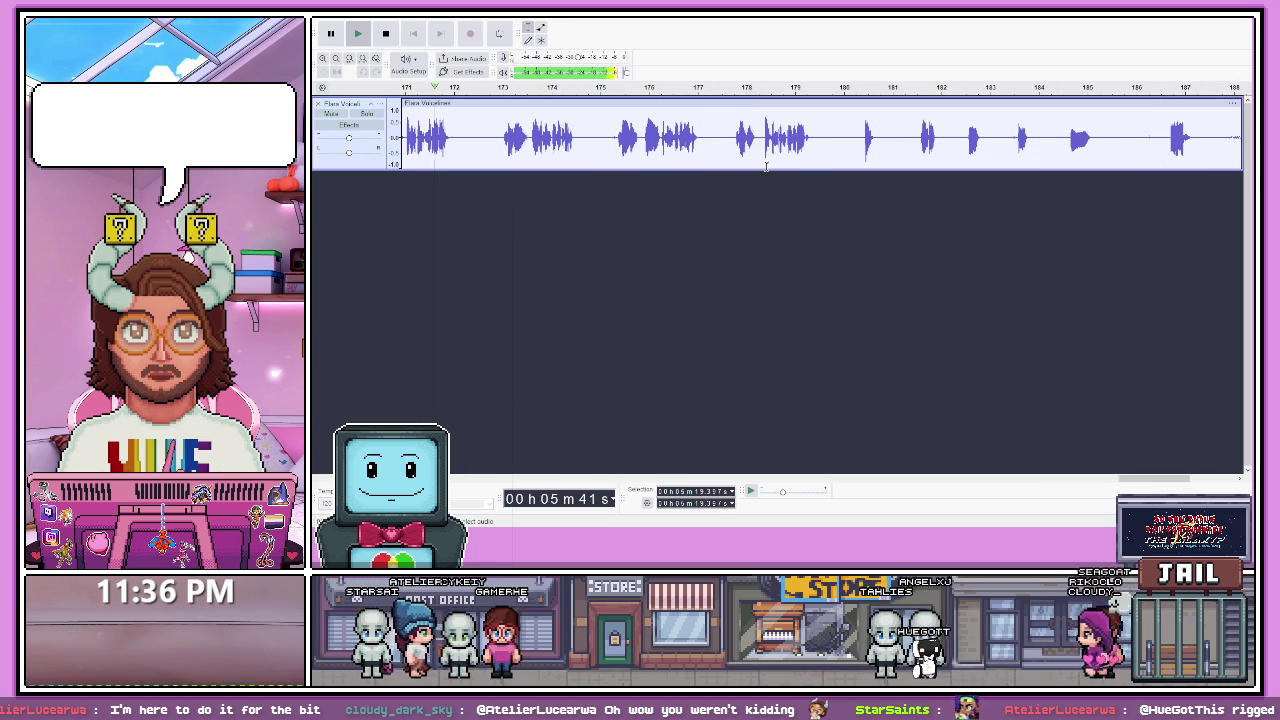
pyautogui.press('space')
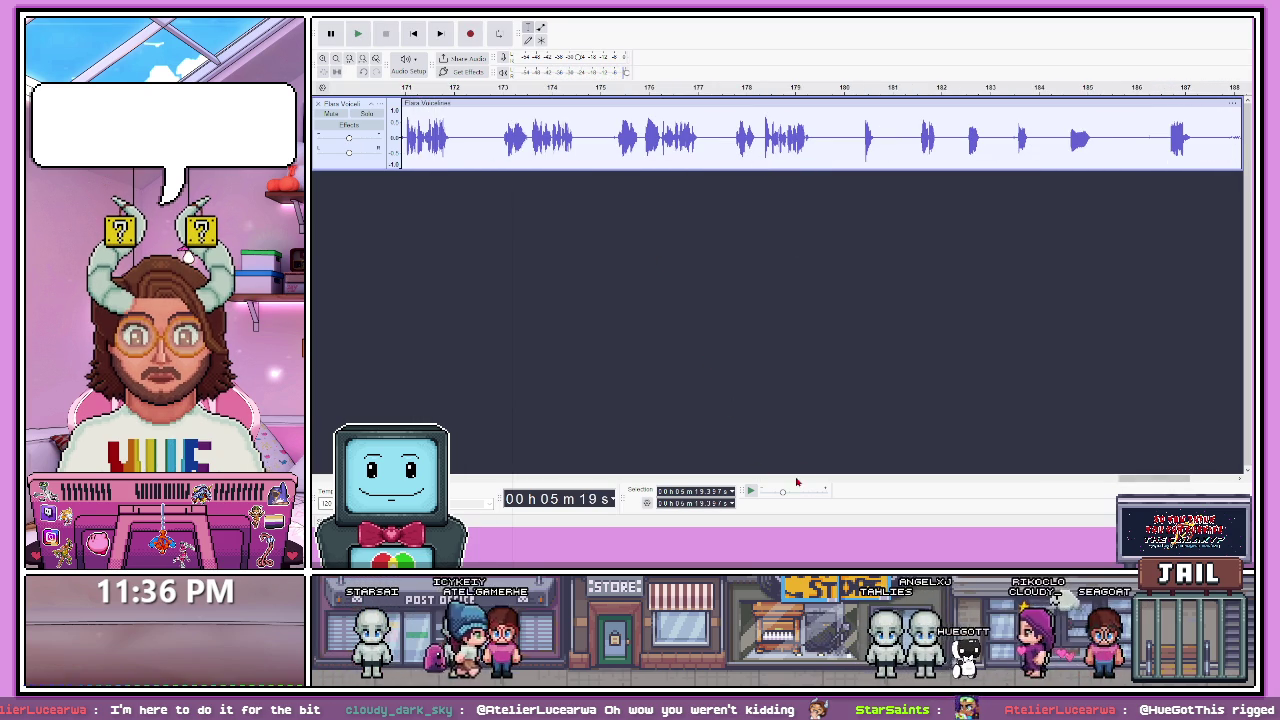
pyautogui.moveTo(1177, 484); pyautogui.dragTo(1151, 484)
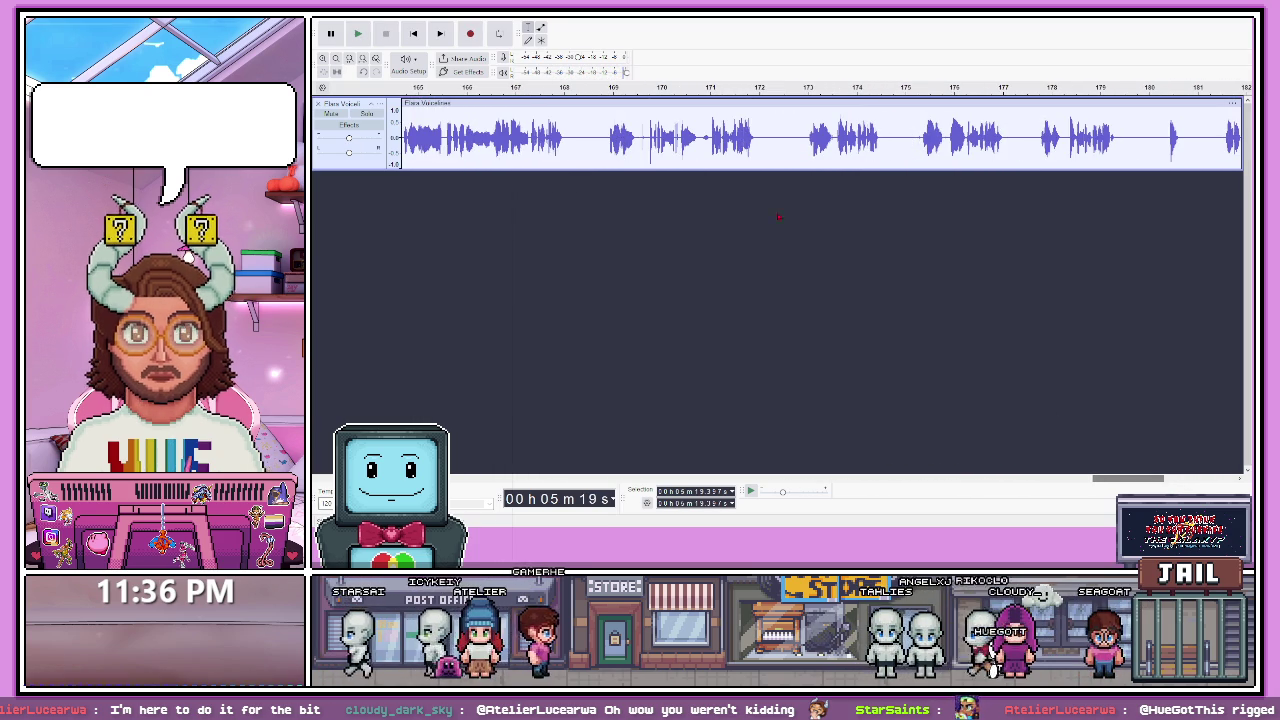
# - Select the 169–172 second voice line and play it several times, then play from about 180 s
pyautogui.moveTo(603, 139); pyautogui.dragTo(760, 139)
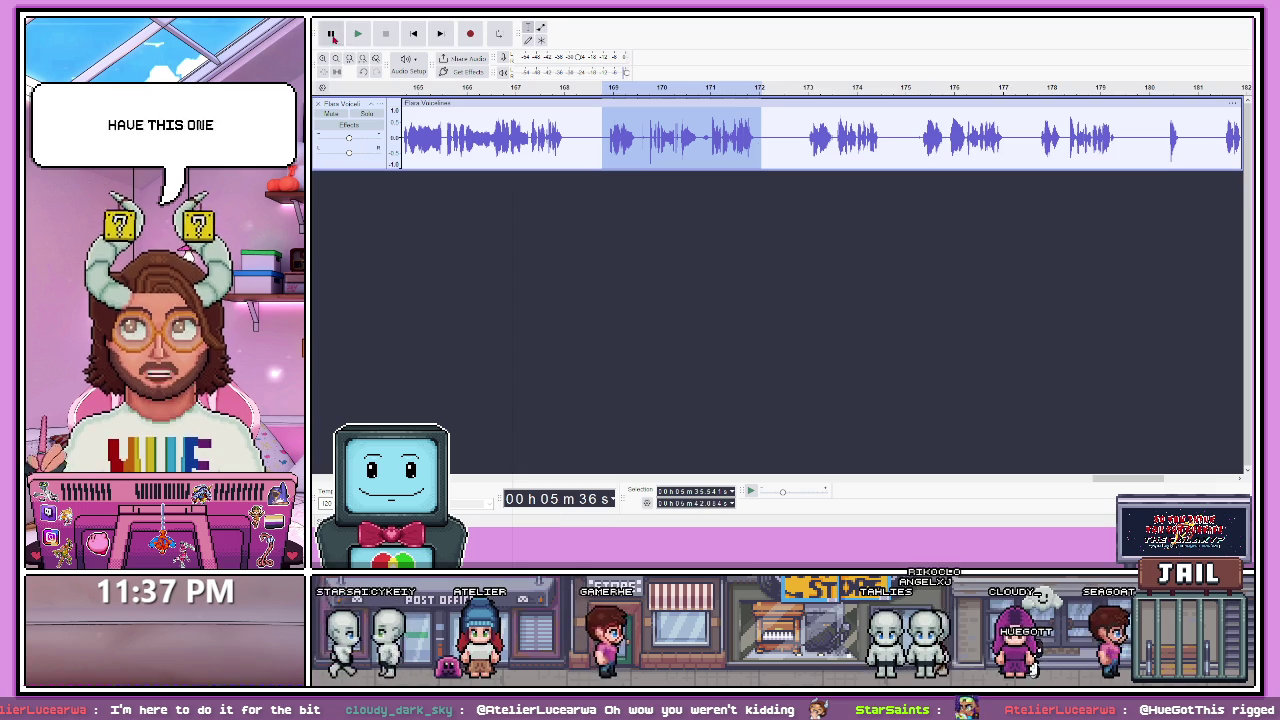
pyautogui.press('space')
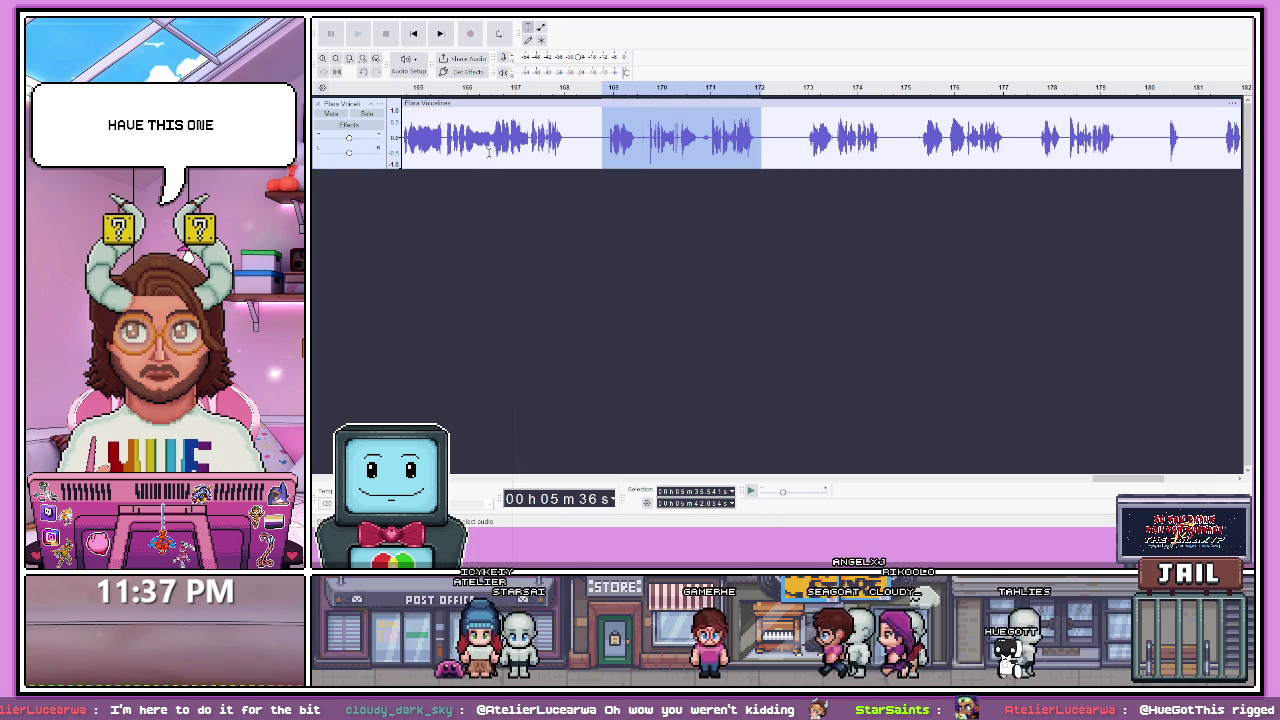
pyautogui.press('space')
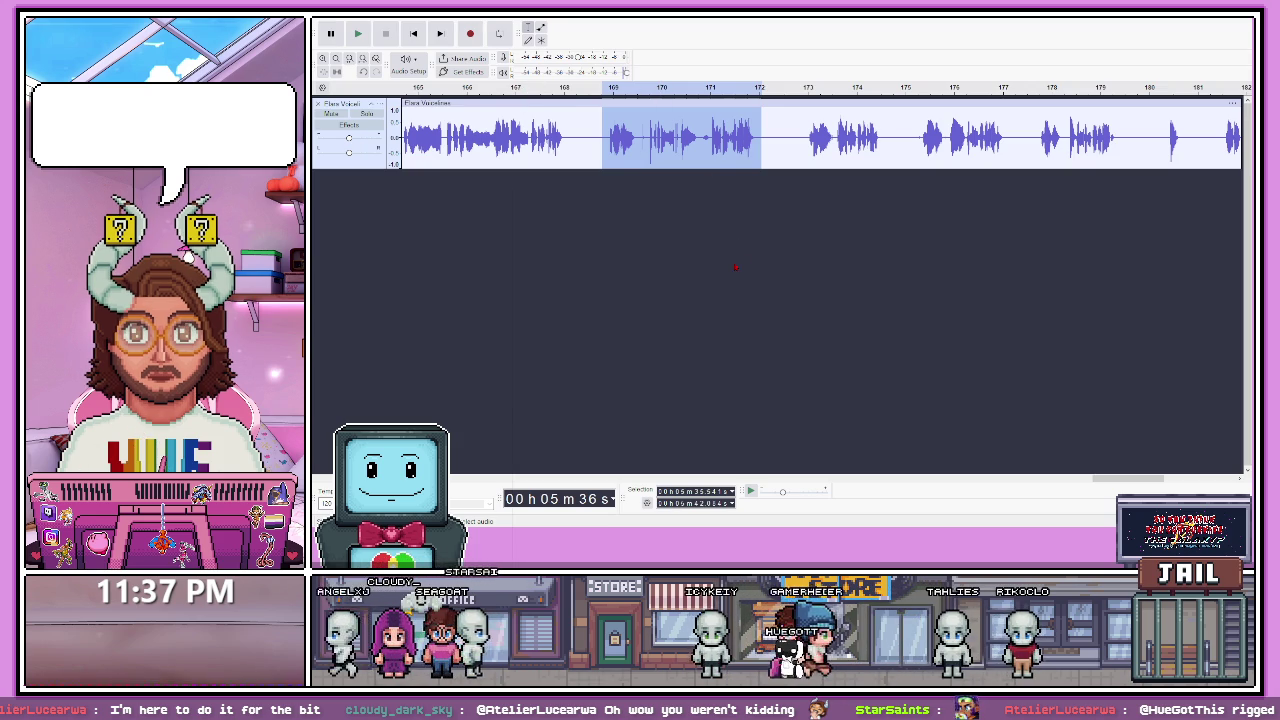
pyautogui.click(423, 60)
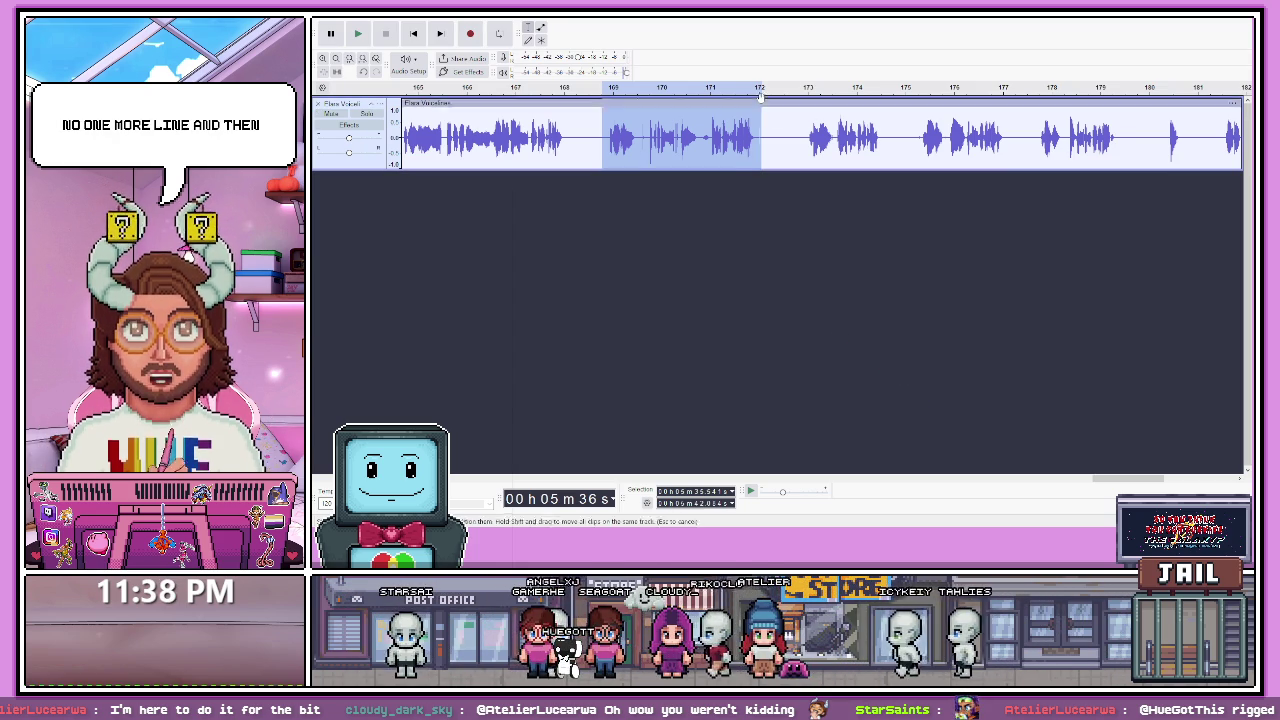
pyautogui.press('space')
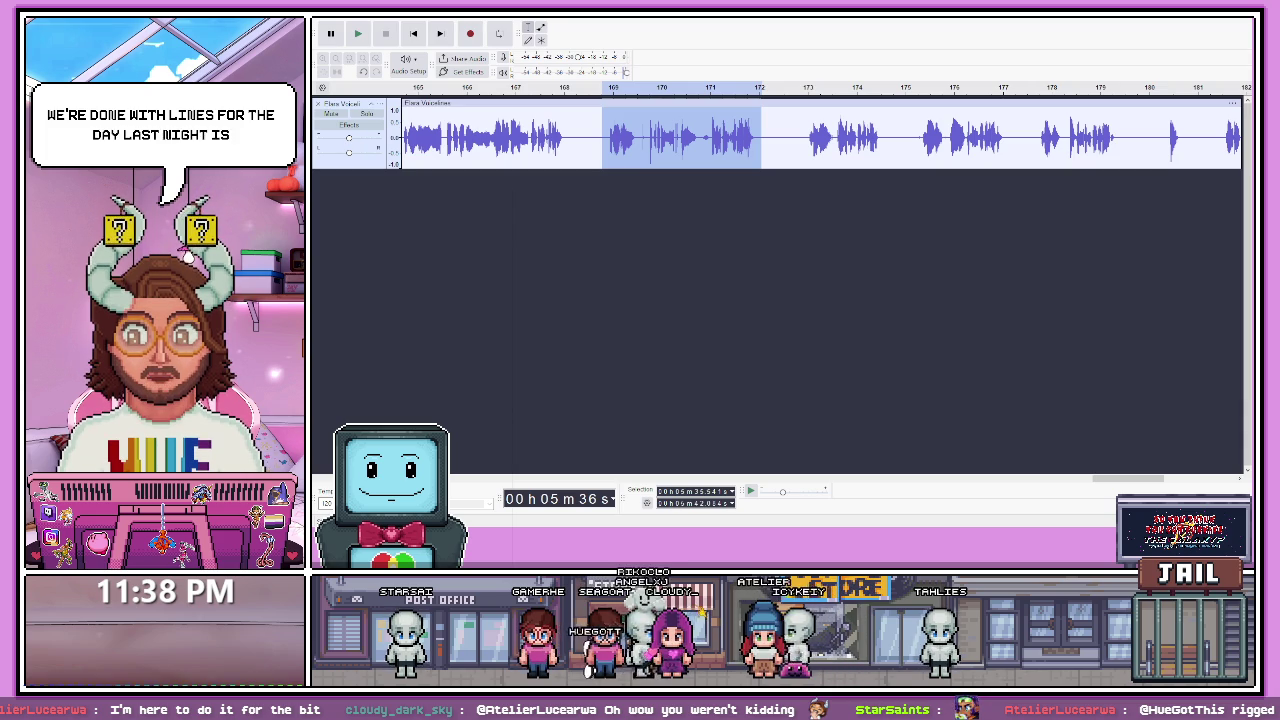
pyautogui.click(1151, 164)
pyautogui.press('space')
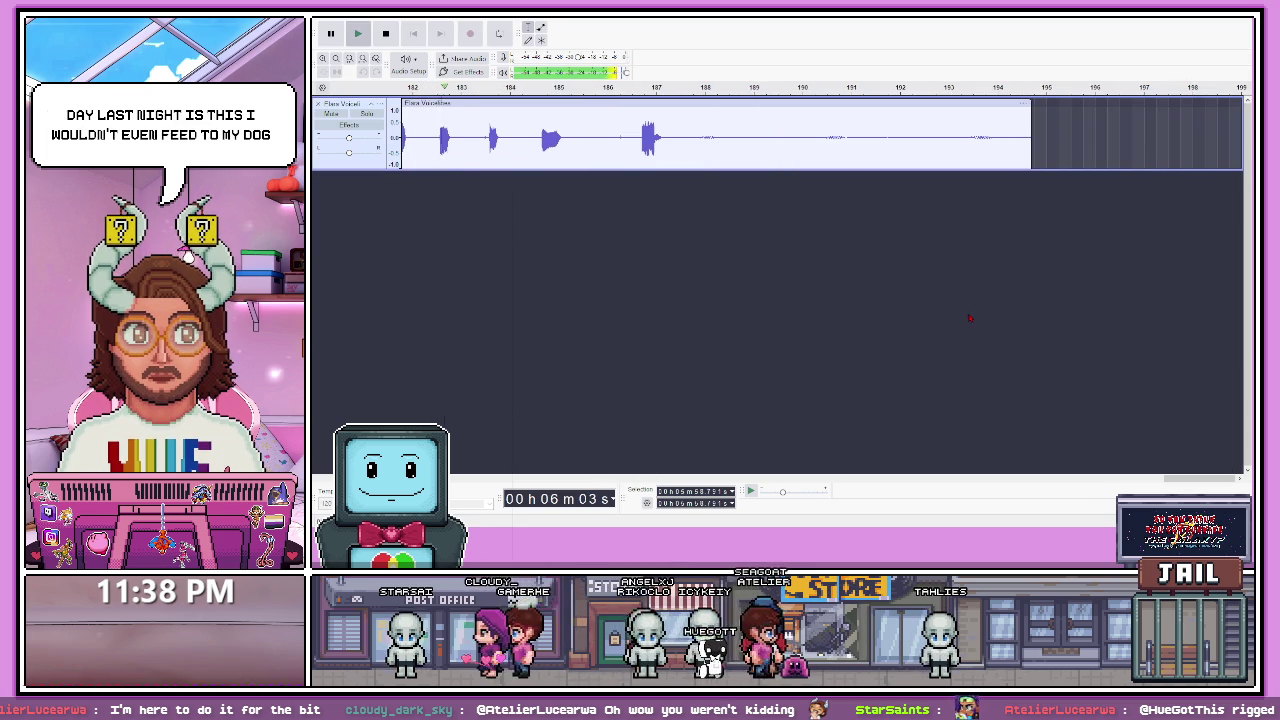
# - Select and play the 178–180 s line, then switch Godot to the 2D stage_Gameplay view with Ctrl+F1
pyautogui.hscroll(-5, 594, 153)
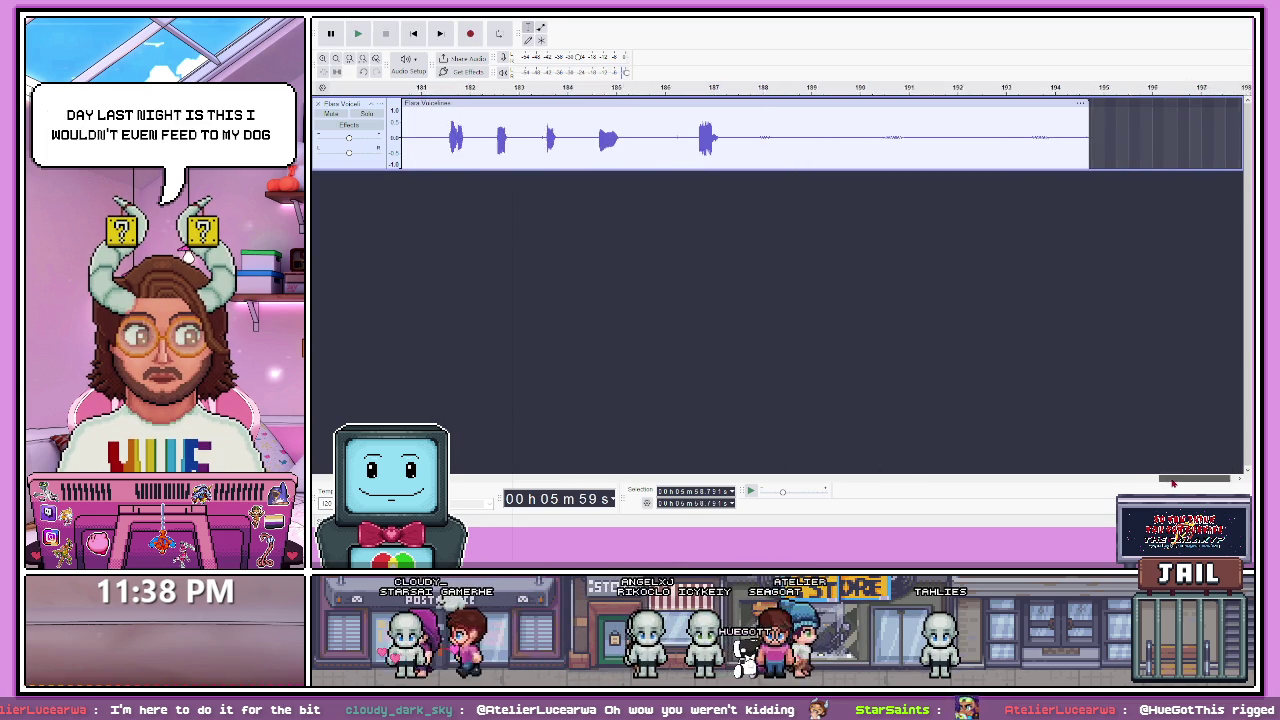
pyautogui.press('space')
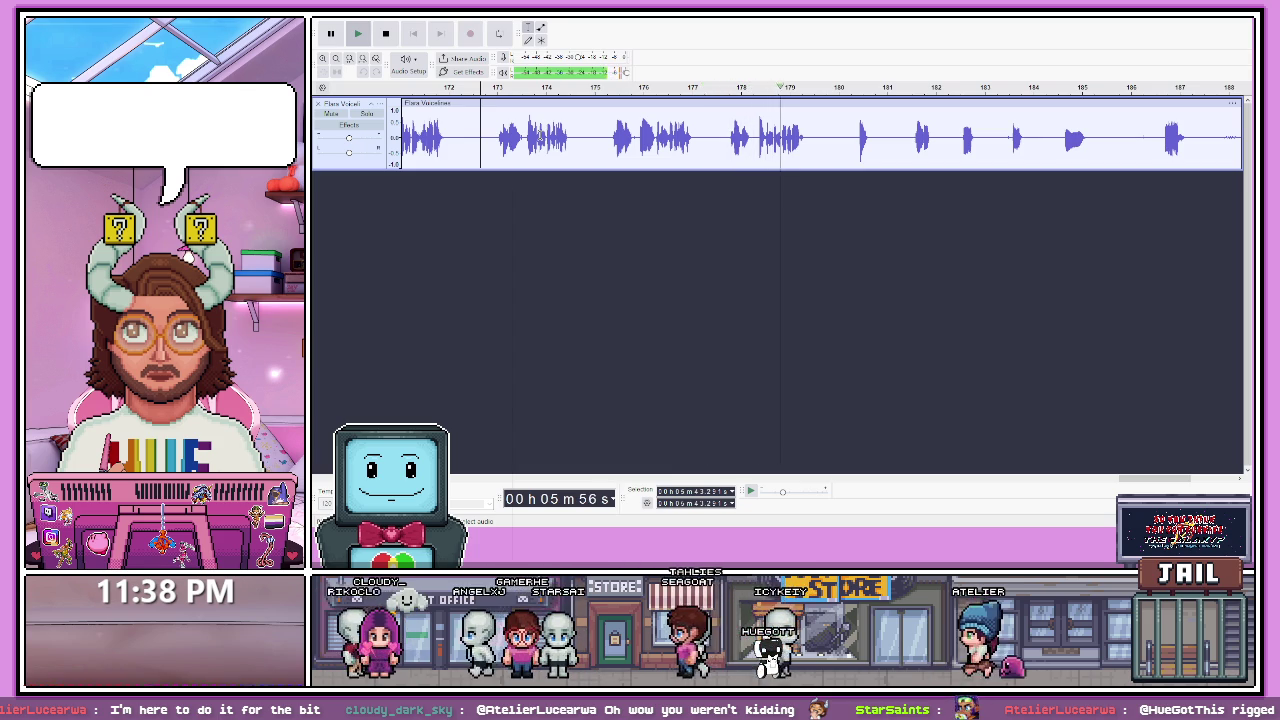
pyautogui.press('space')
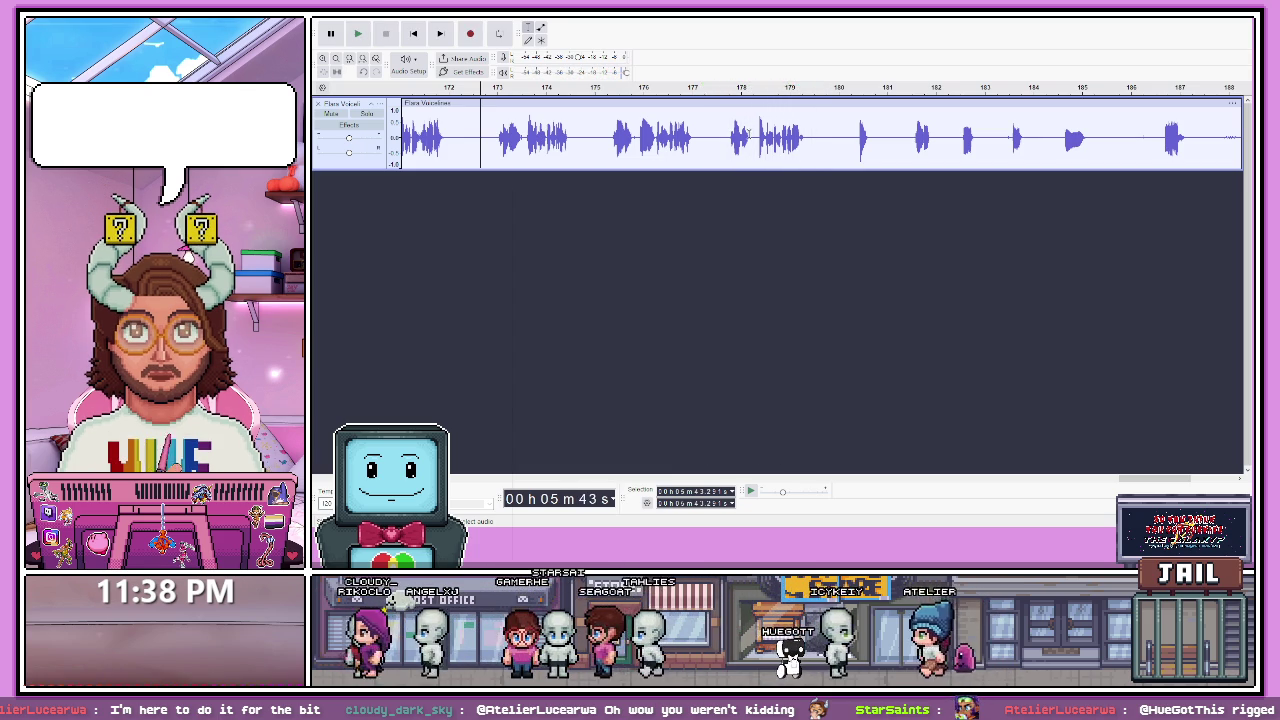
pyautogui.moveTo(727, 137); pyautogui.dragTo(821, 137)
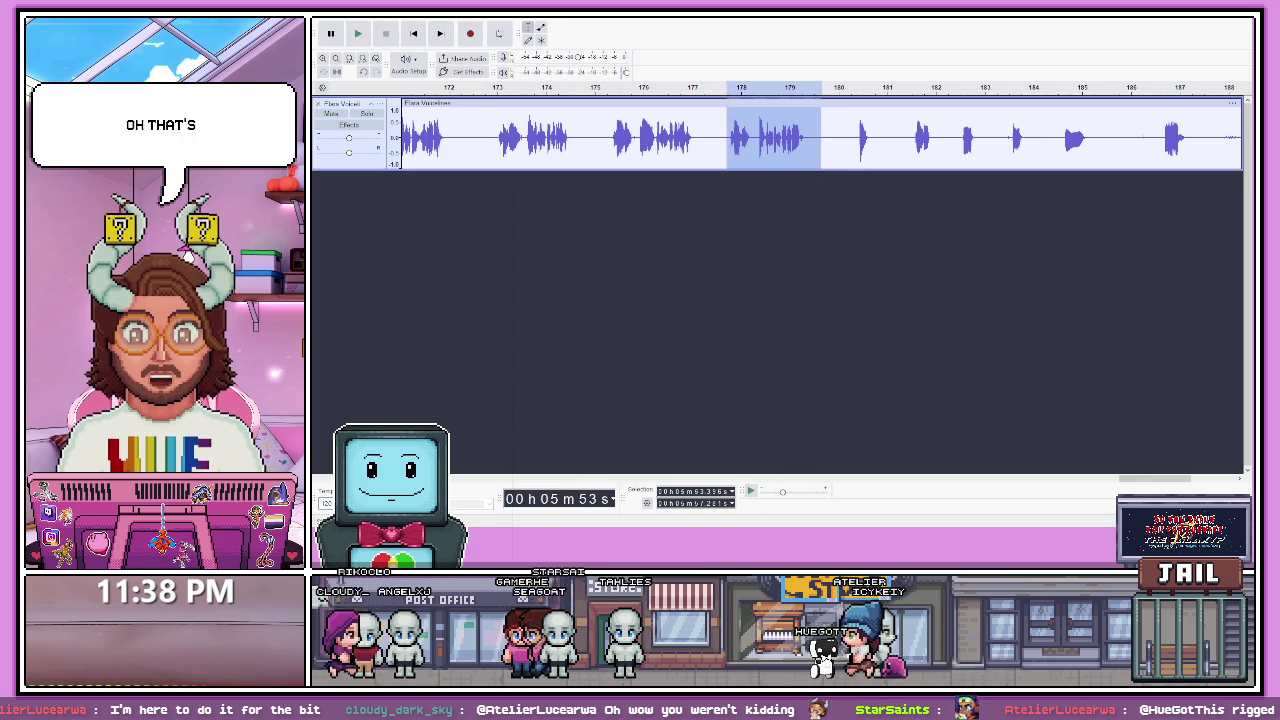
pyautogui.press('space')
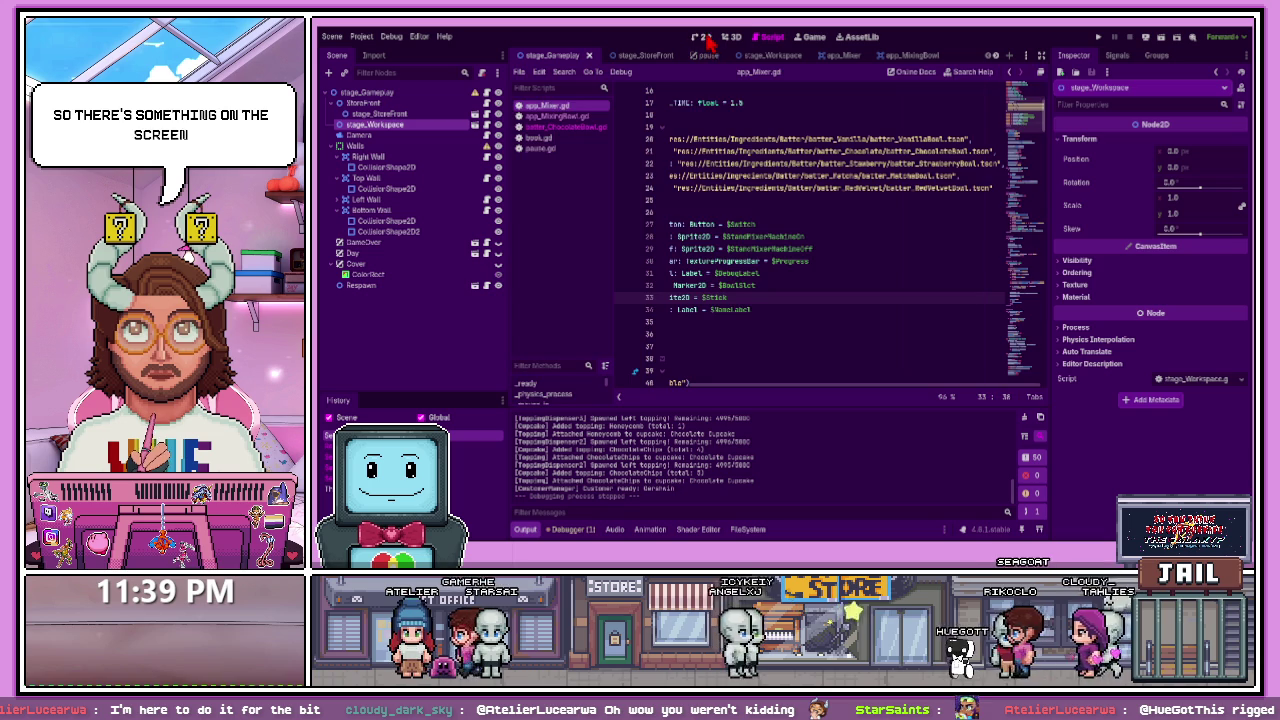
pyautogui.hotkey('ctrl', 'F1')
pyautogui.click(714, 120)
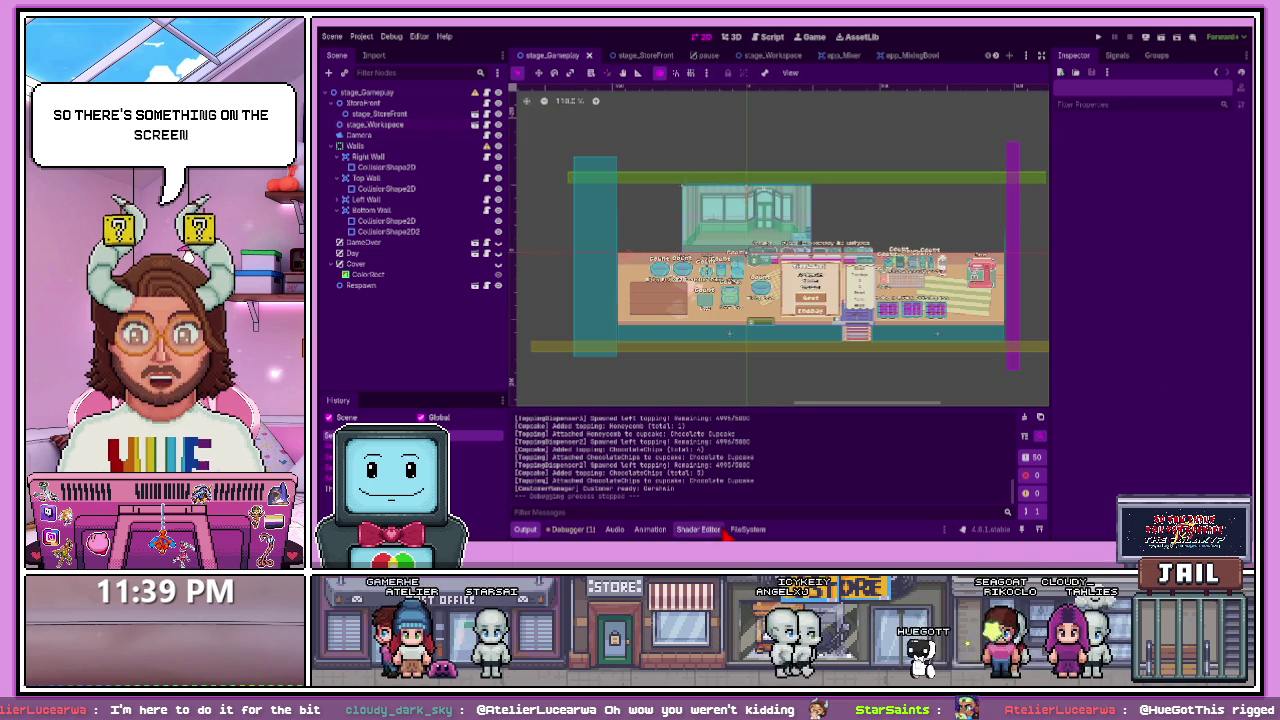
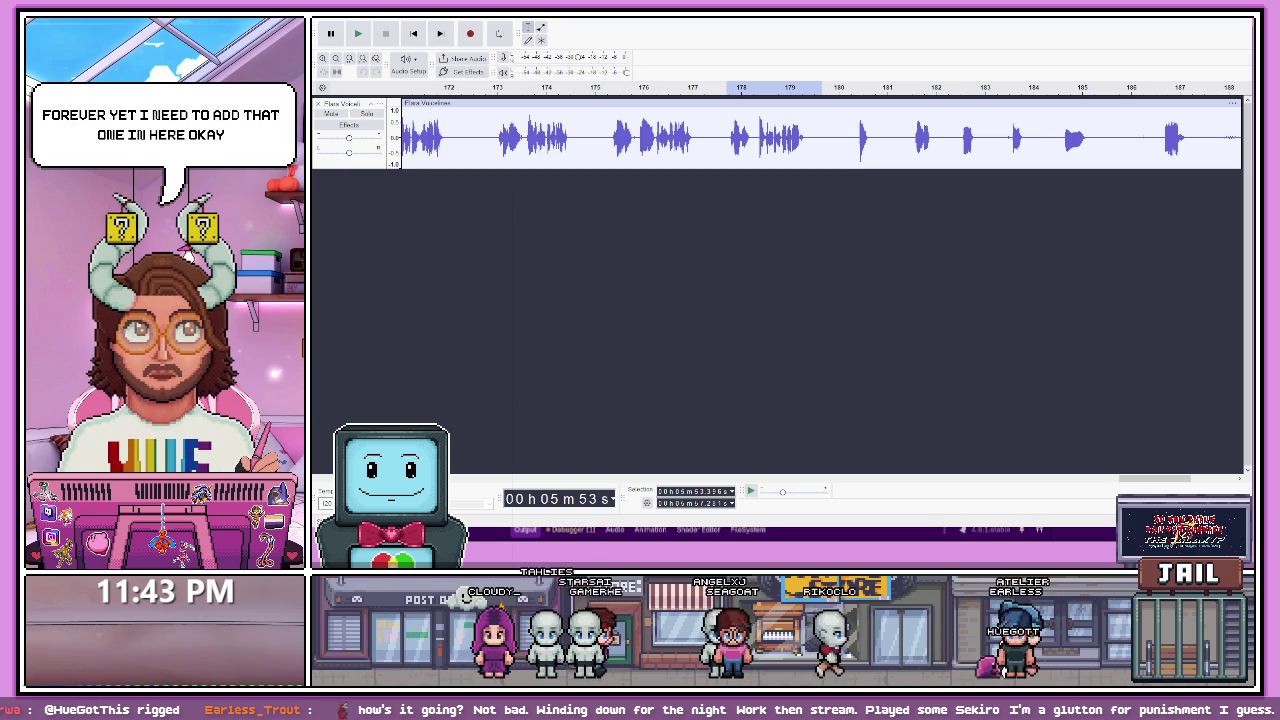
# - Replay the Audacity recording briefly from its start
pyautogui.press('Home')
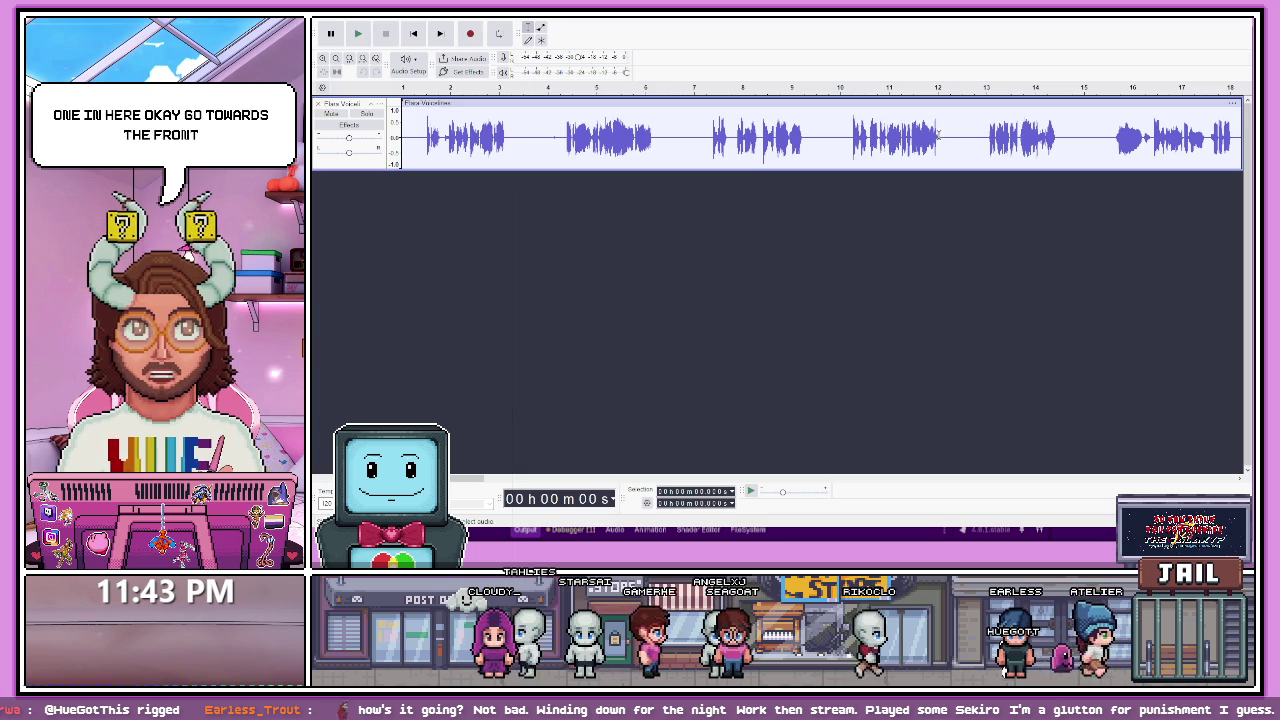
pyautogui.click(850, 135)
pyautogui.press('space')
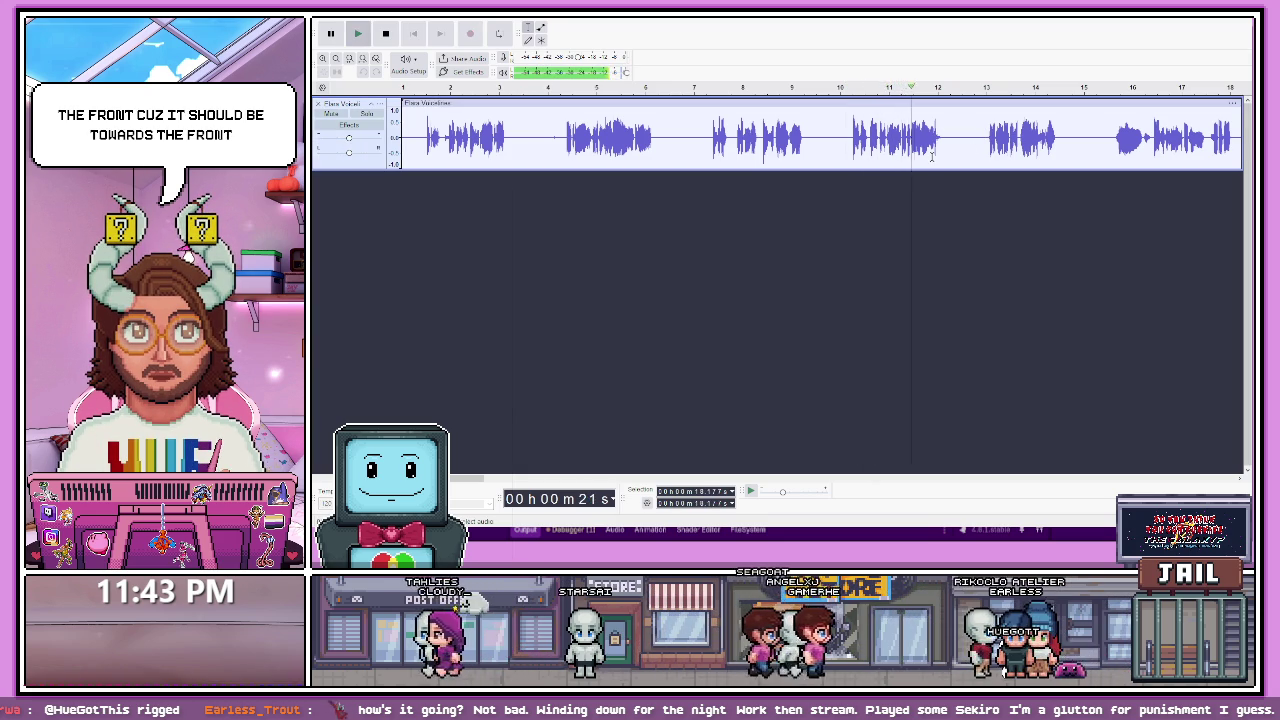
pyautogui.press('space')
pyautogui.press('space')
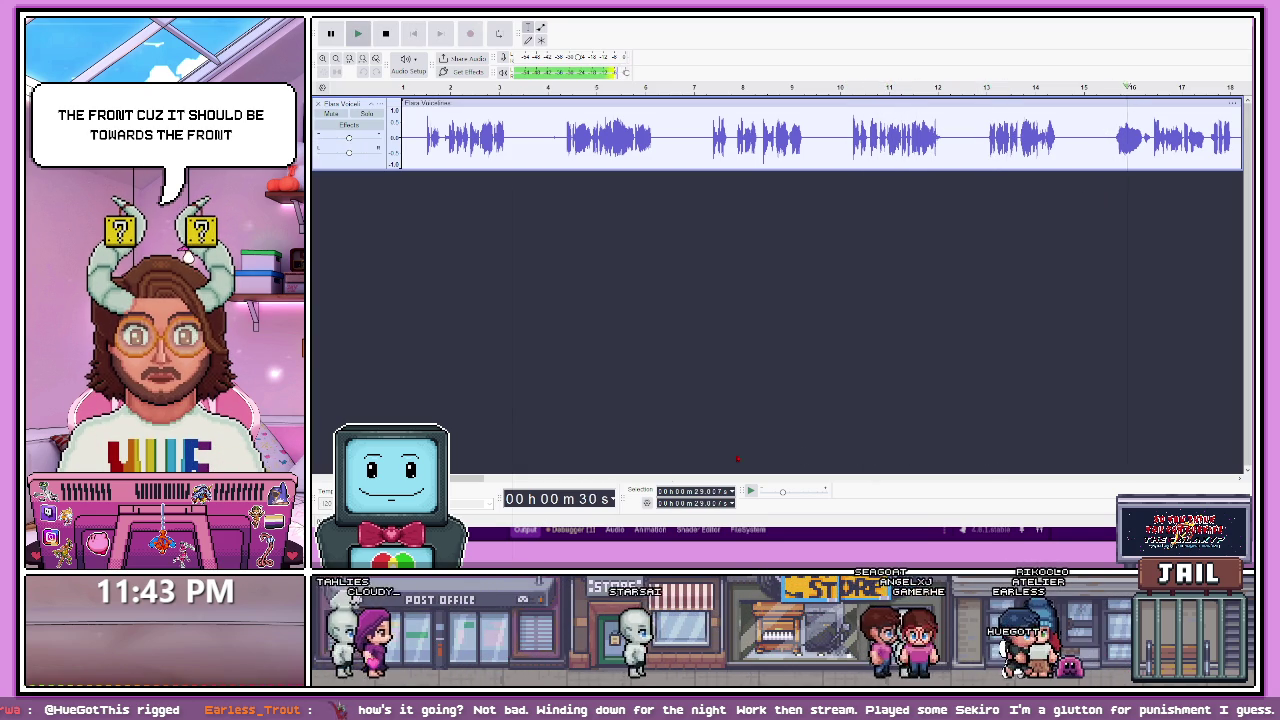
# - Select and play the final voice line, then switch to the Godot editor
pyautogui.moveTo(458, 477); pyautogui.dragTo(502, 477)
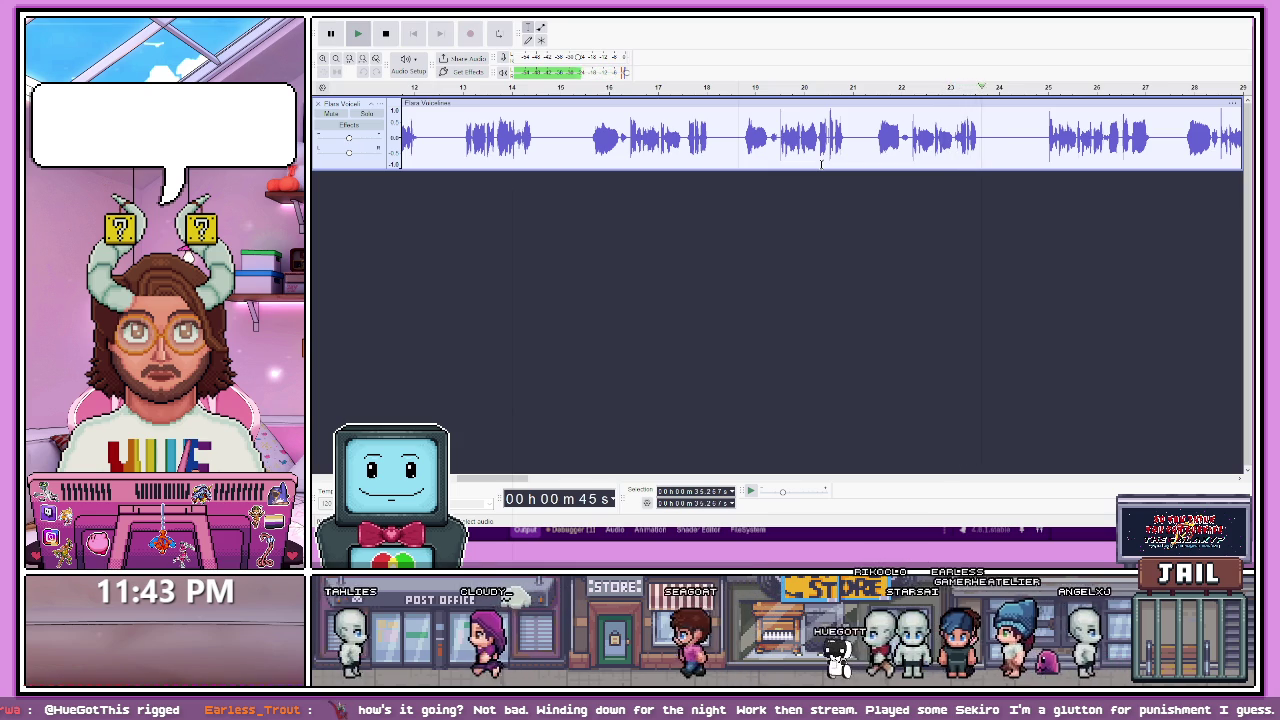
pyautogui.press(']')
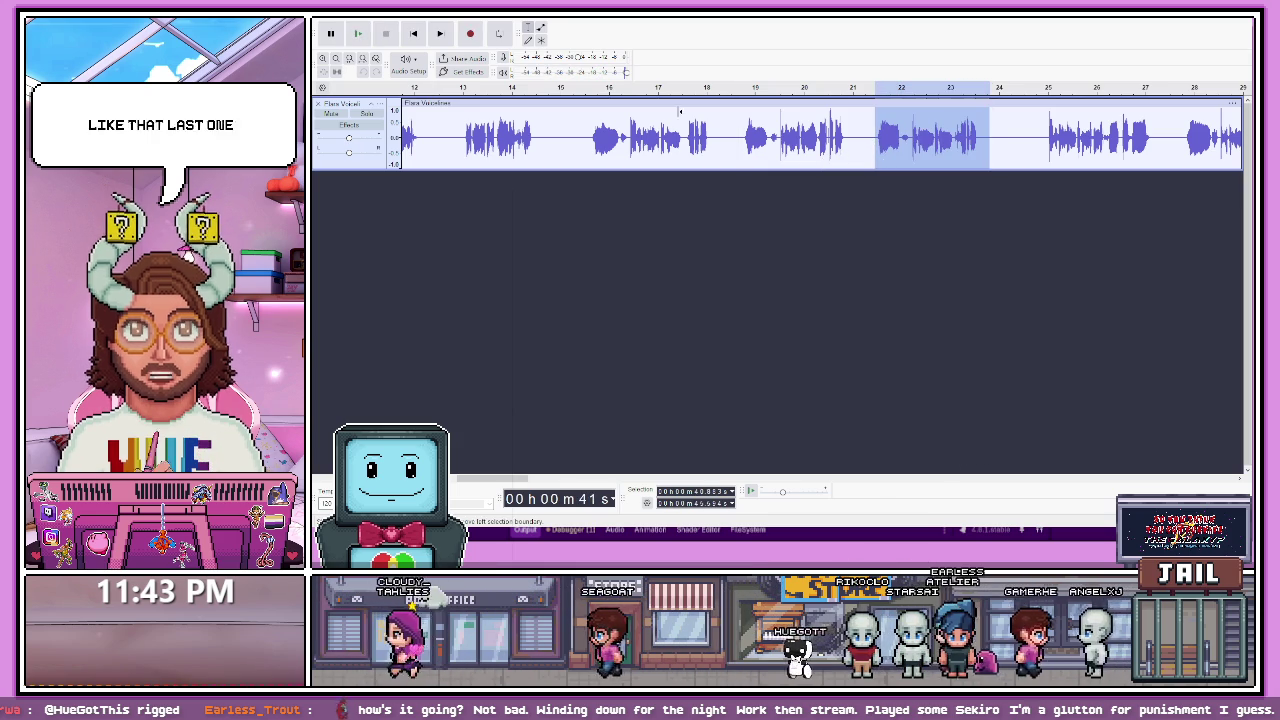
pyautogui.press('space')
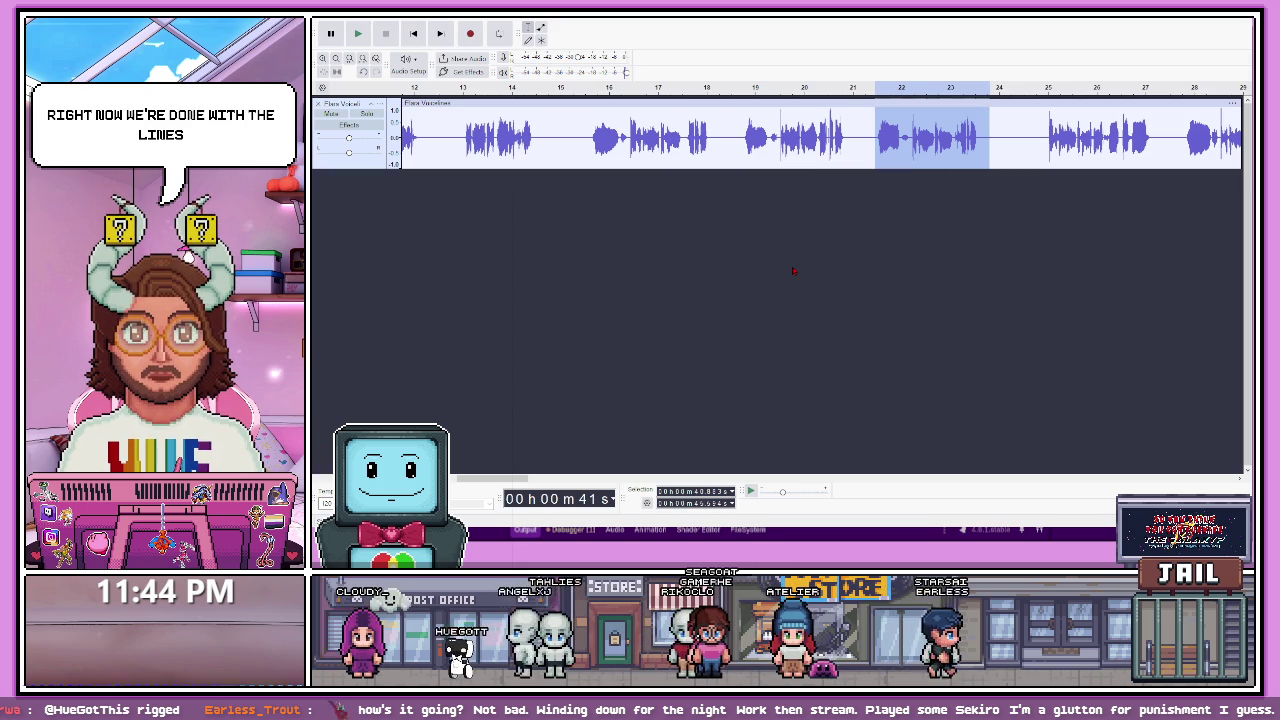
pyautogui.hotkey('alt', 'Tab')
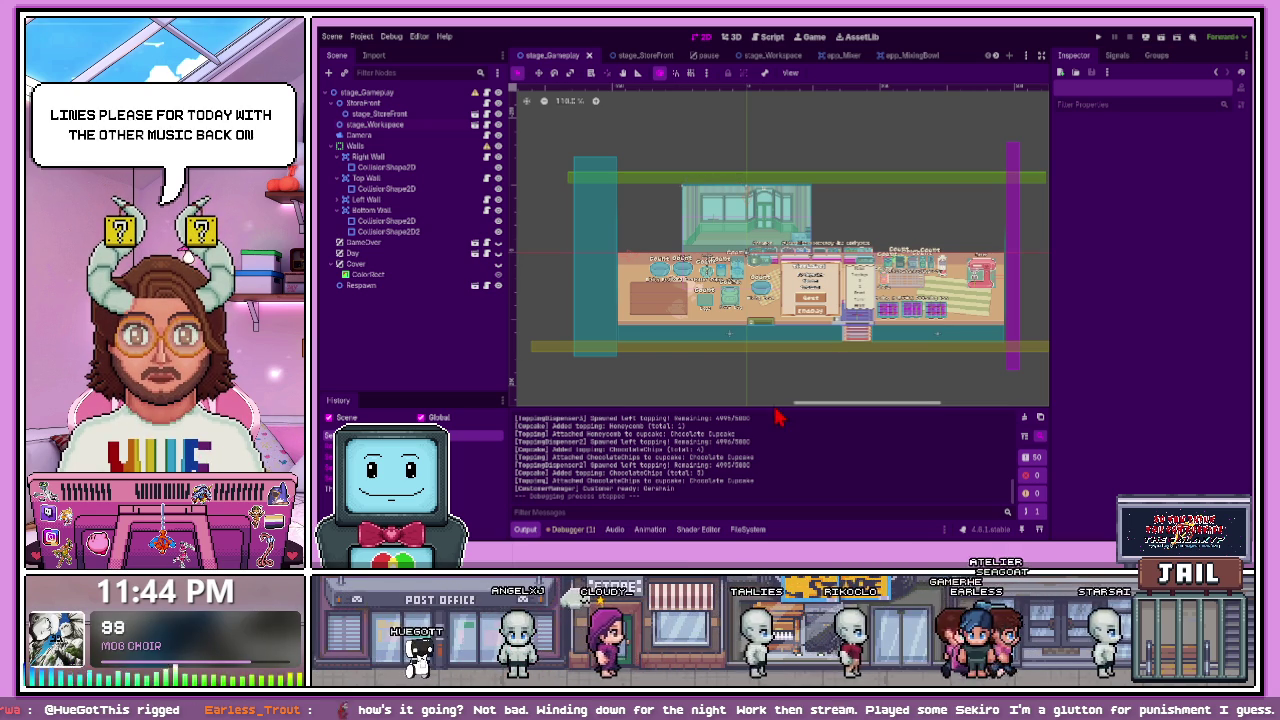
# - Enlarge the bottom dock and browse FileSystem to Entities/Customers/Ash
pyautogui.moveTo(771, 405); pyautogui.dragTo(771, 333)
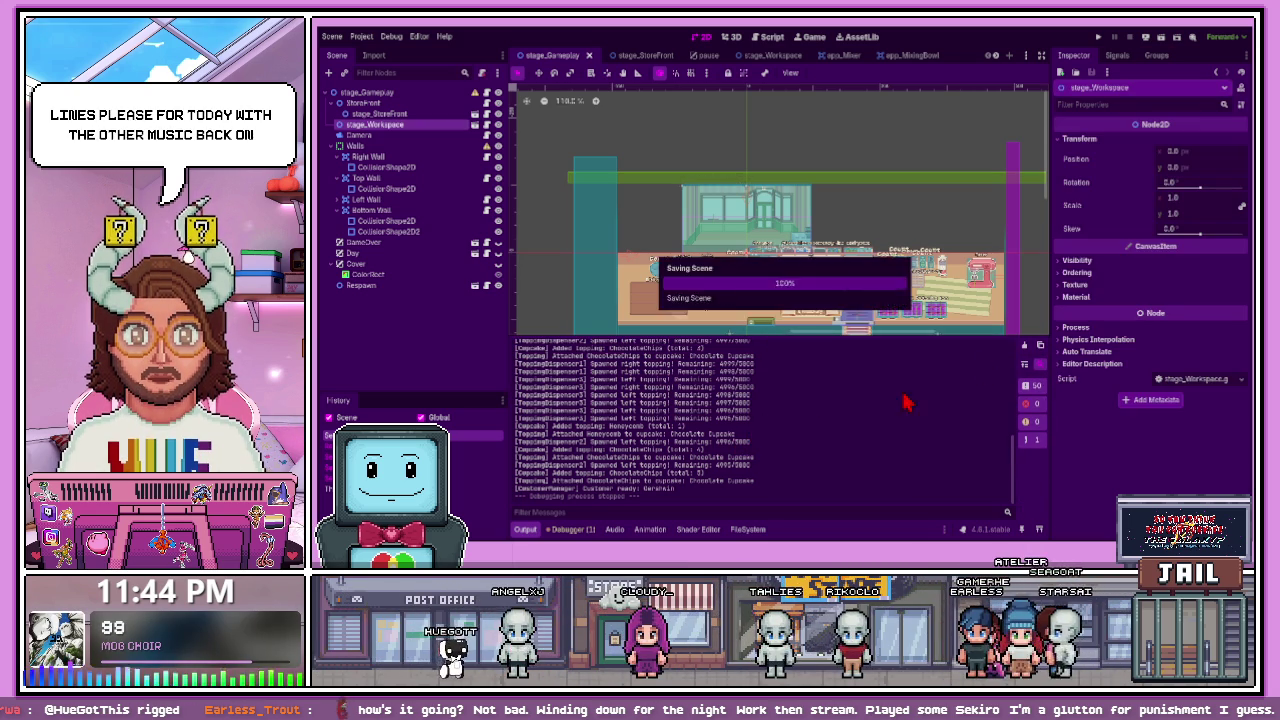
pyautogui.click(748, 529)
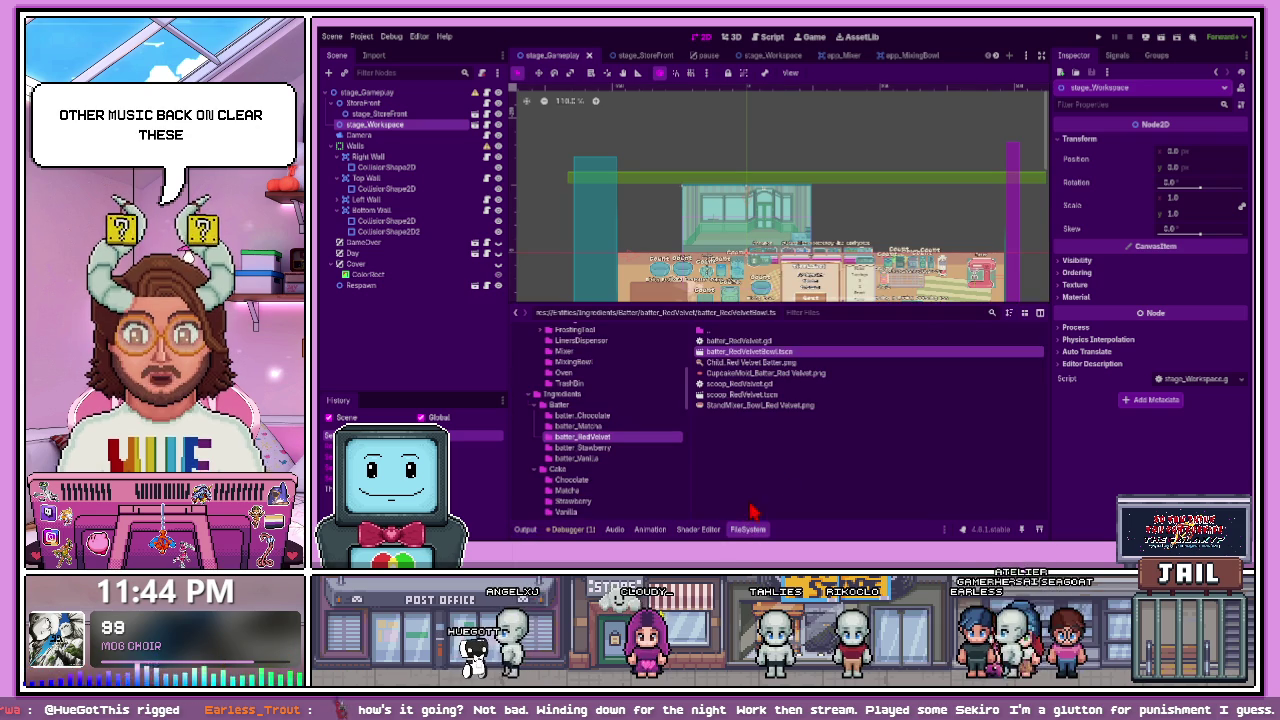
pyautogui.scroll(5, 590, 420)
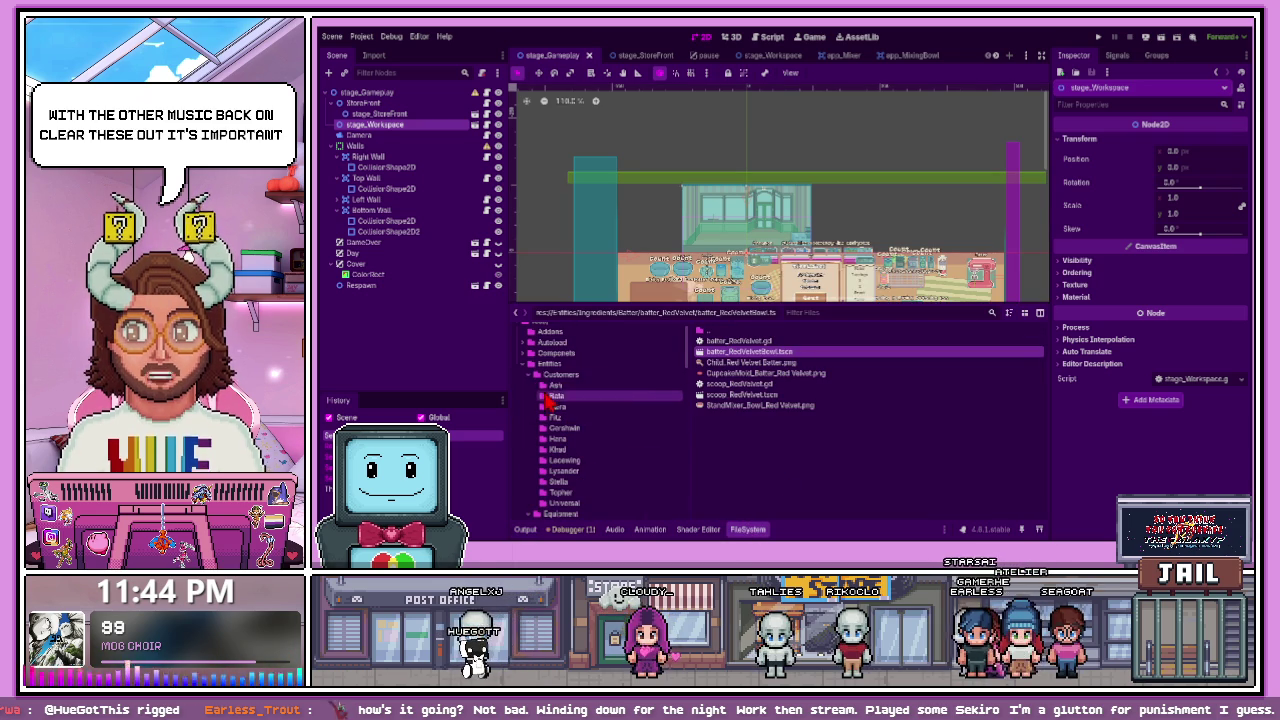
pyautogui.click(557, 386)
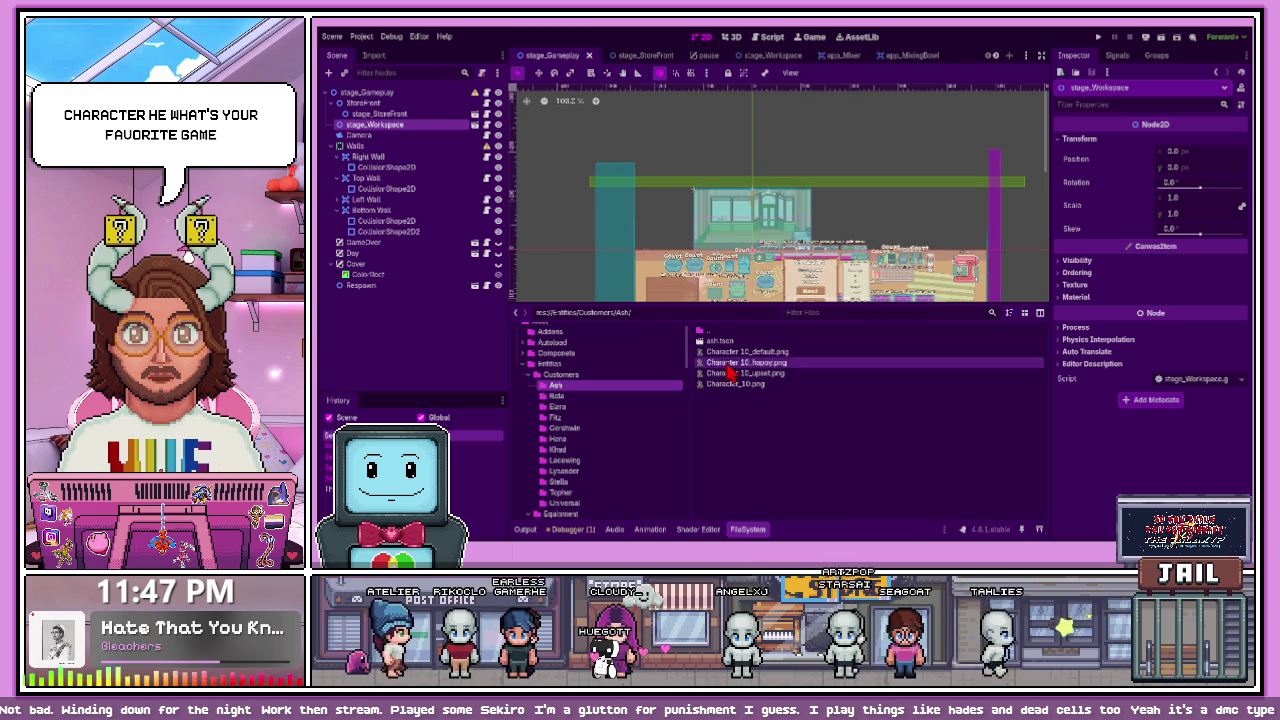
# - Open ash.tscn and drag Character 10_default.png into the 2D viewport as a sprite
pyautogui.click(725, 341)
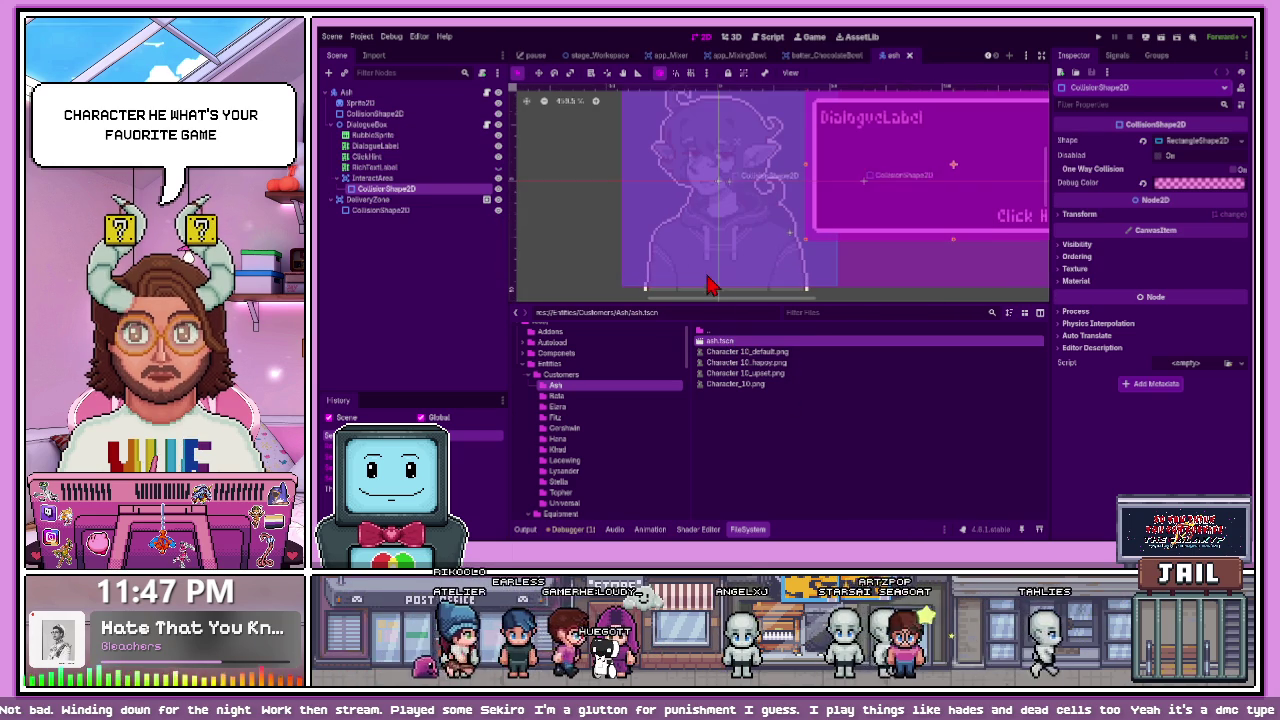
pyautogui.click(765, 353)
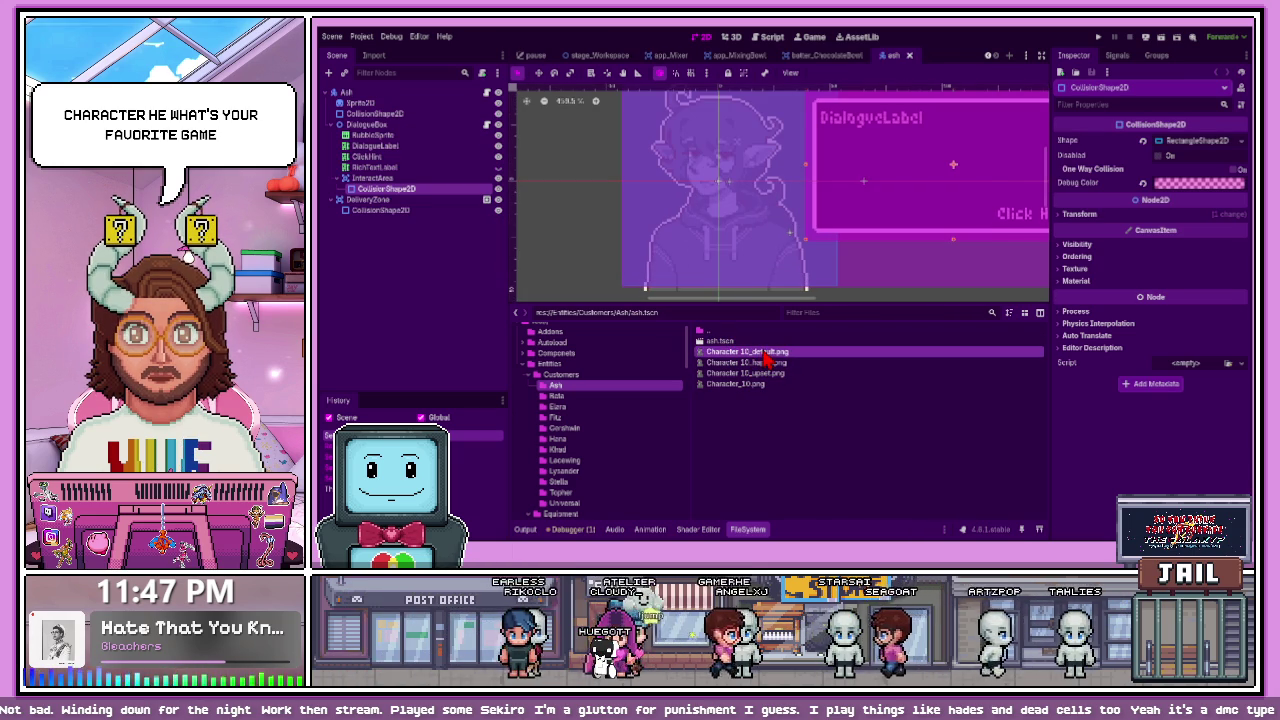
pyautogui.moveTo(775, 365)
pyautogui.mouseDown()
pyautogui.moveTo(690, 200)
pyautogui.moveTo(766, 206)
pyautogui.moveTo(743, 228)
pyautogui.moveTo(760, 232)
pyautogui.mouseUp()
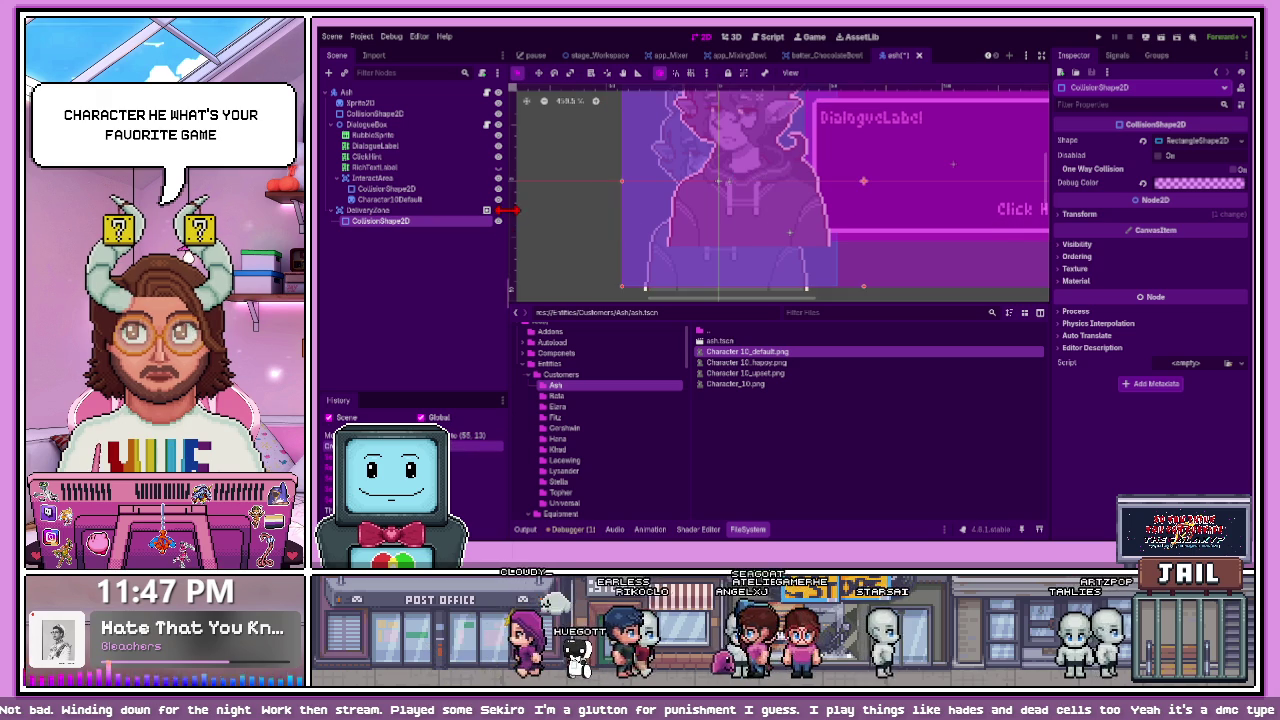
# - Hide the collision shape and nudge the Character10Default sprite into position
pyautogui.click(498, 221)
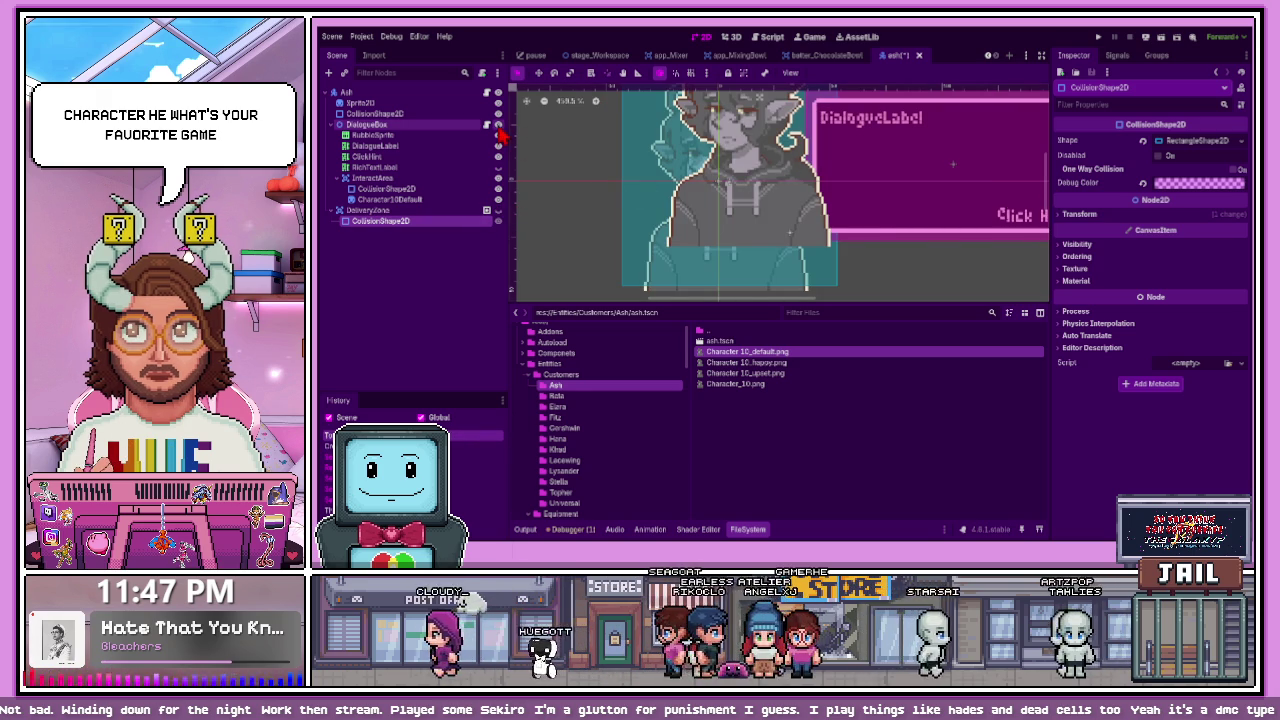
pyautogui.click(737, 272)
pyautogui.scroll(-2, 737, 272)
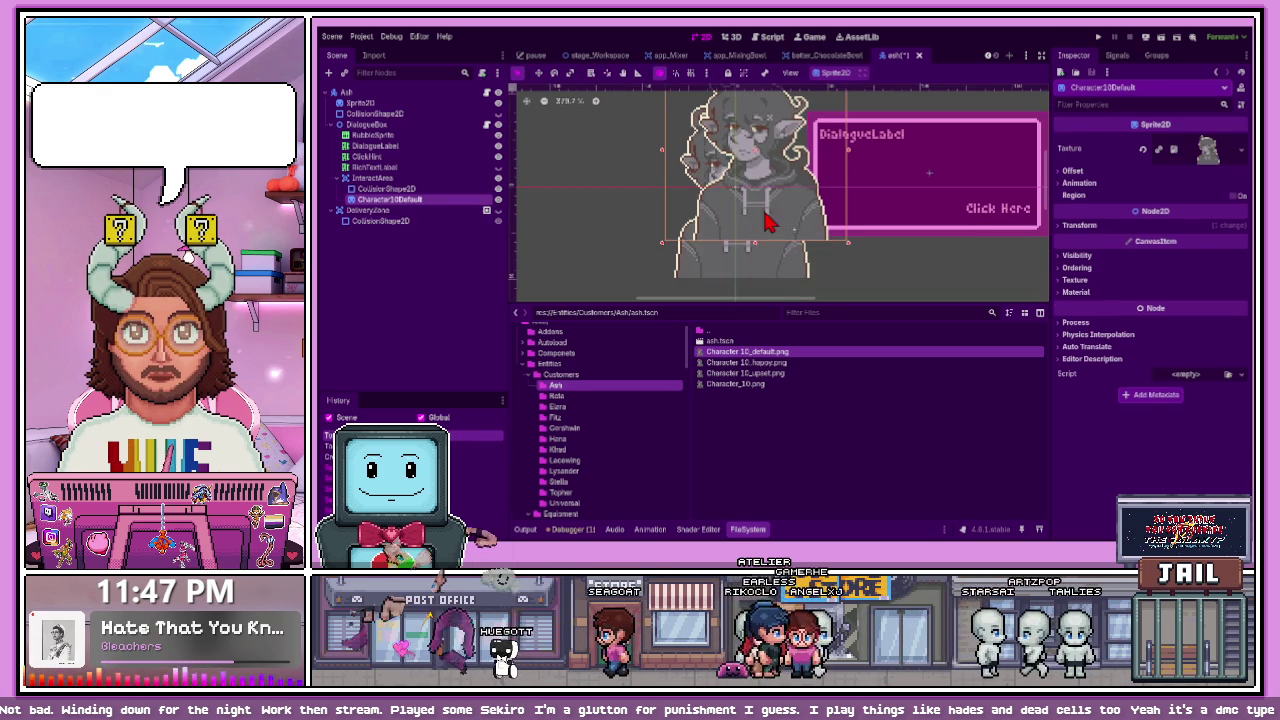
pyautogui.scroll(4, 737, 272)
pyautogui.scroll(-2, 690, 275)
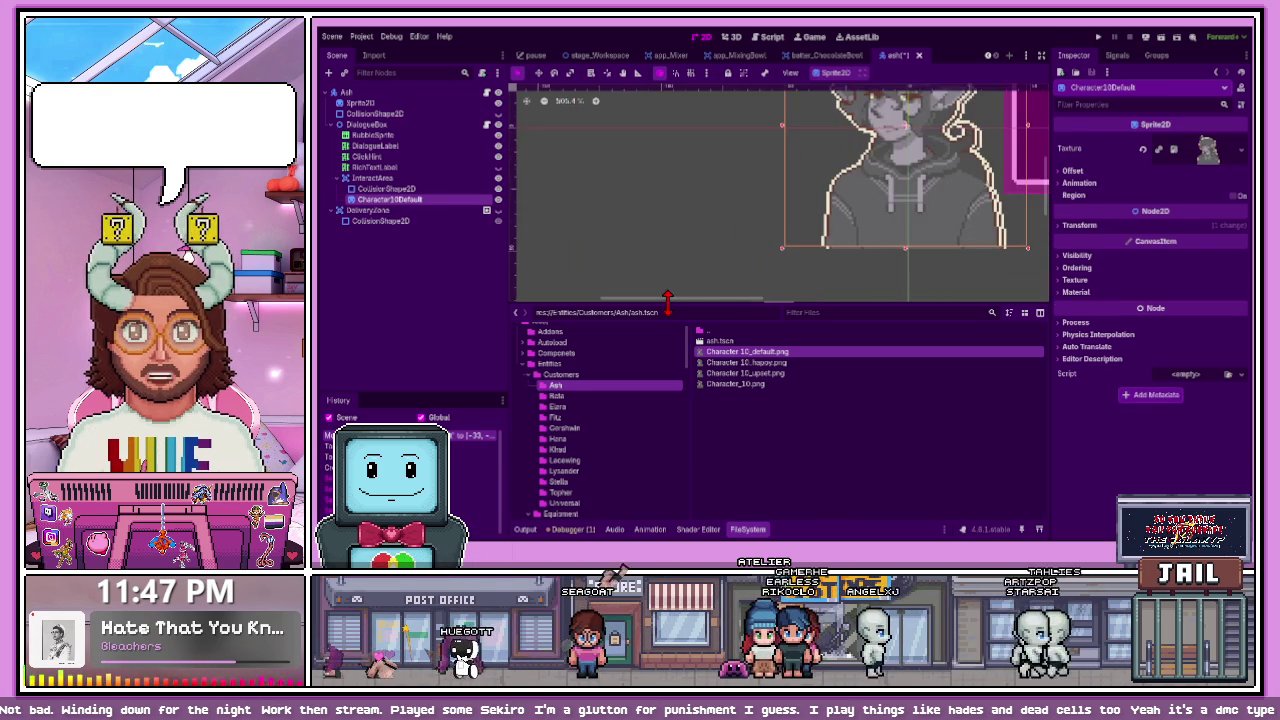
pyautogui.scroll(2, 1007, 285)
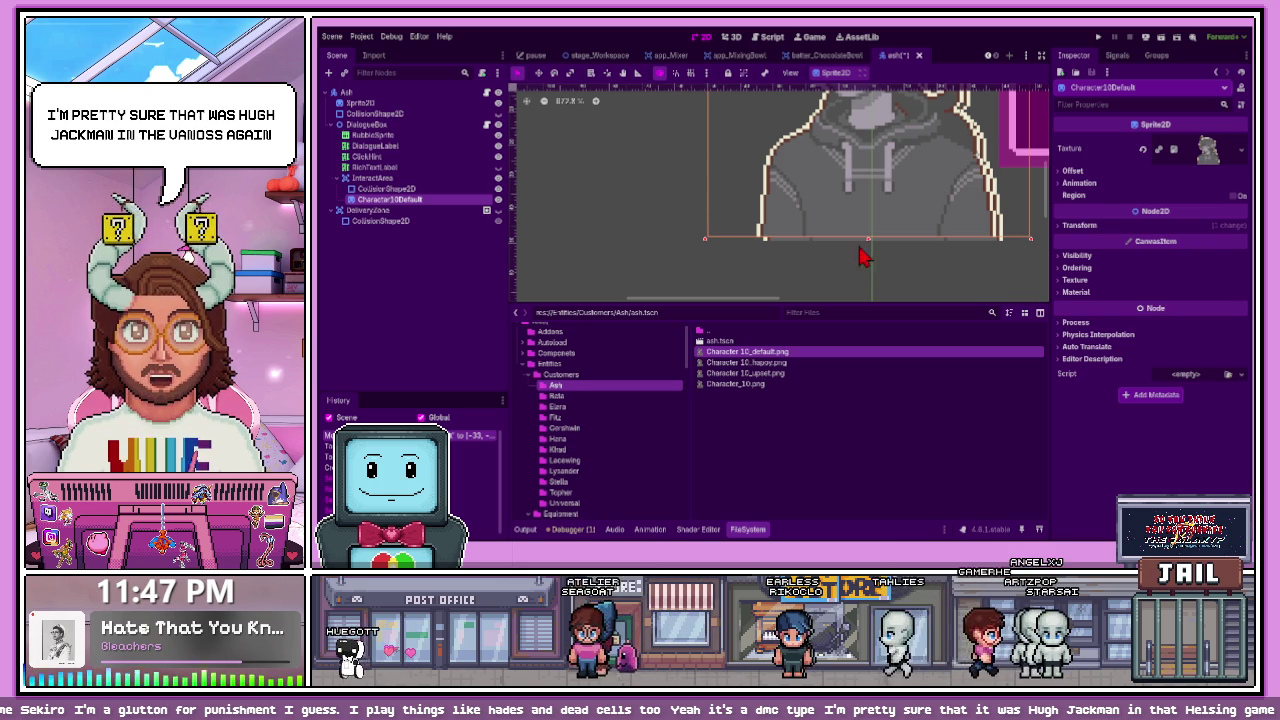
pyautogui.scroll(1, 810, 230)
pyautogui.moveTo(808, 200)
pyautogui.mouseDown()
pyautogui.moveTo(789, 229)
pyautogui.moveTo(774, 205)
pyautogui.moveTo(779, 220)
pyautogui.mouseUp()
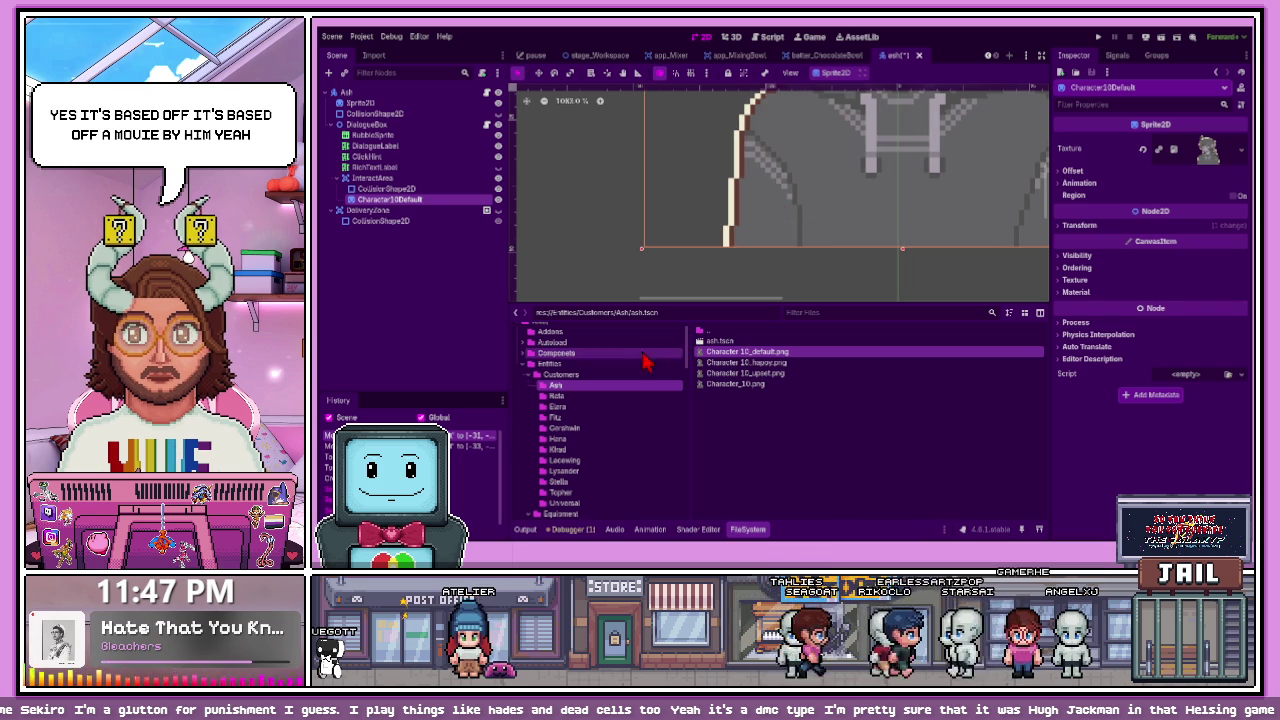
# - Delete the Character10Default sprite and check Sprite2D's Offset in the Inspector
pyautogui.moveTo(408, 196)
pyautogui.mouseDown()
pyautogui.moveTo(392, 113)
pyautogui.moveTo(388, 228)
pyautogui.mouseUp()
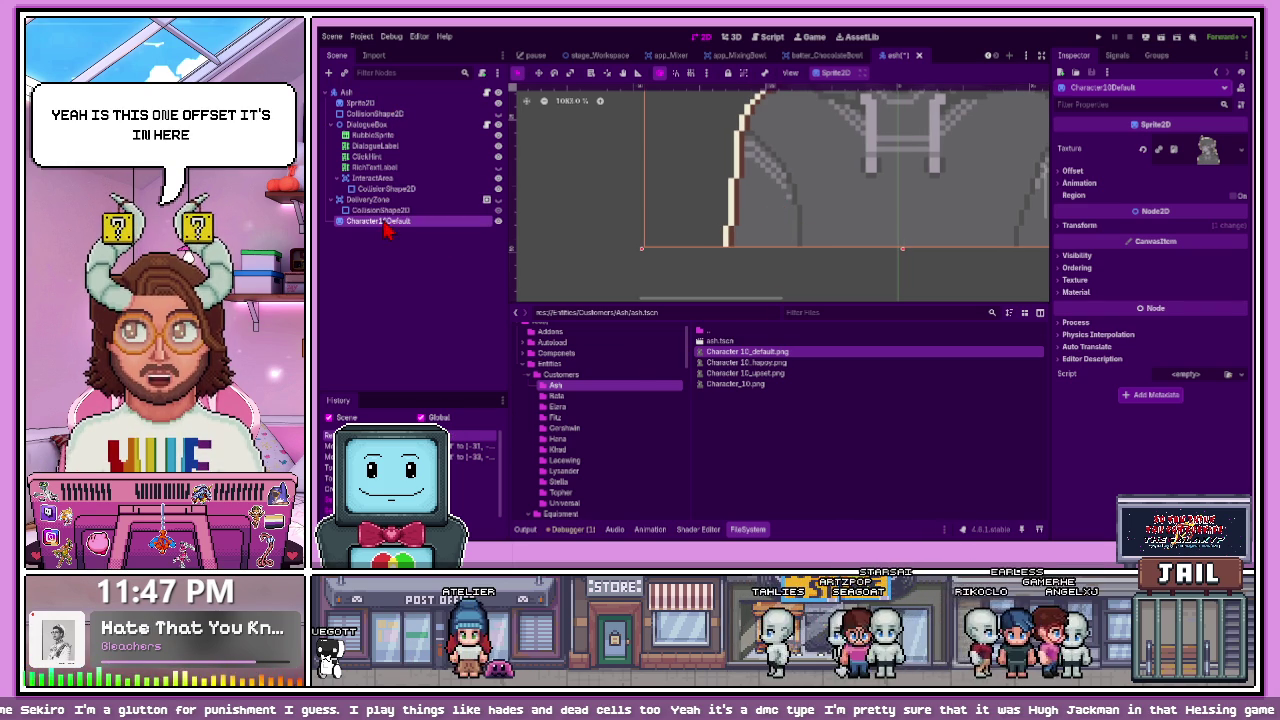
pyautogui.moveTo(375, 117); pyautogui.dragTo(397, 118)
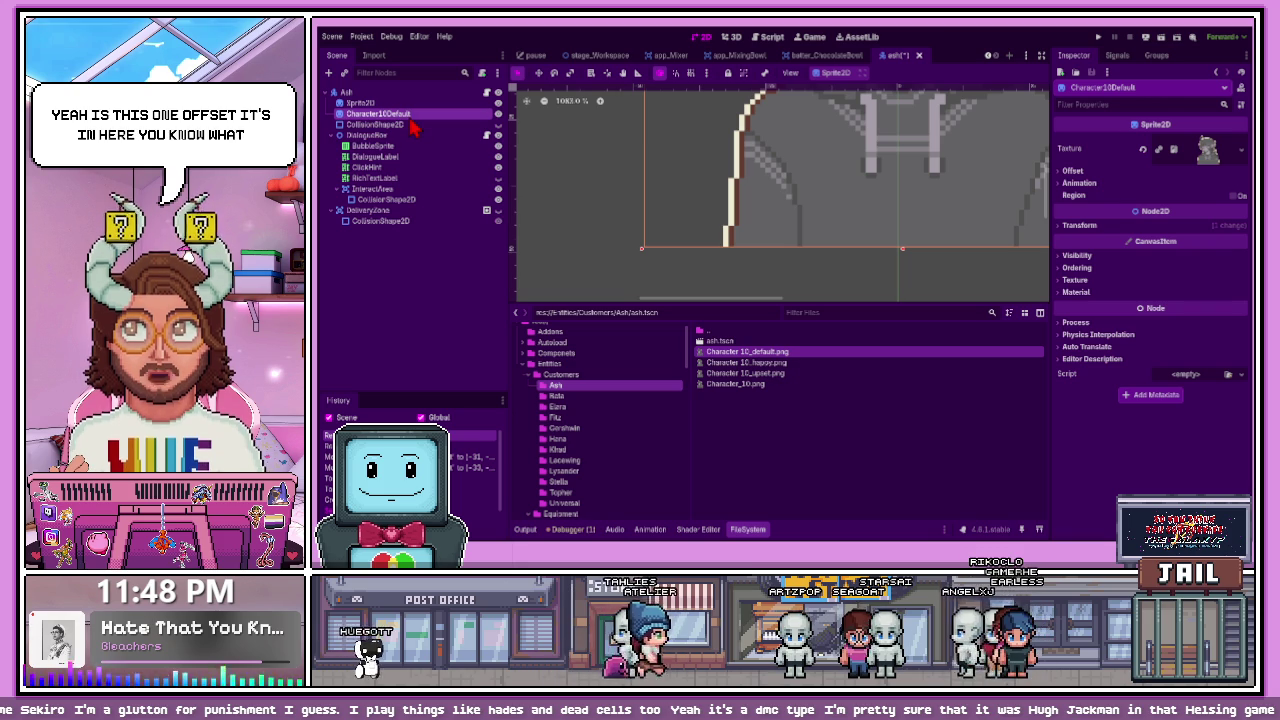
pyautogui.press('Delete')
pyautogui.click(430, 103)
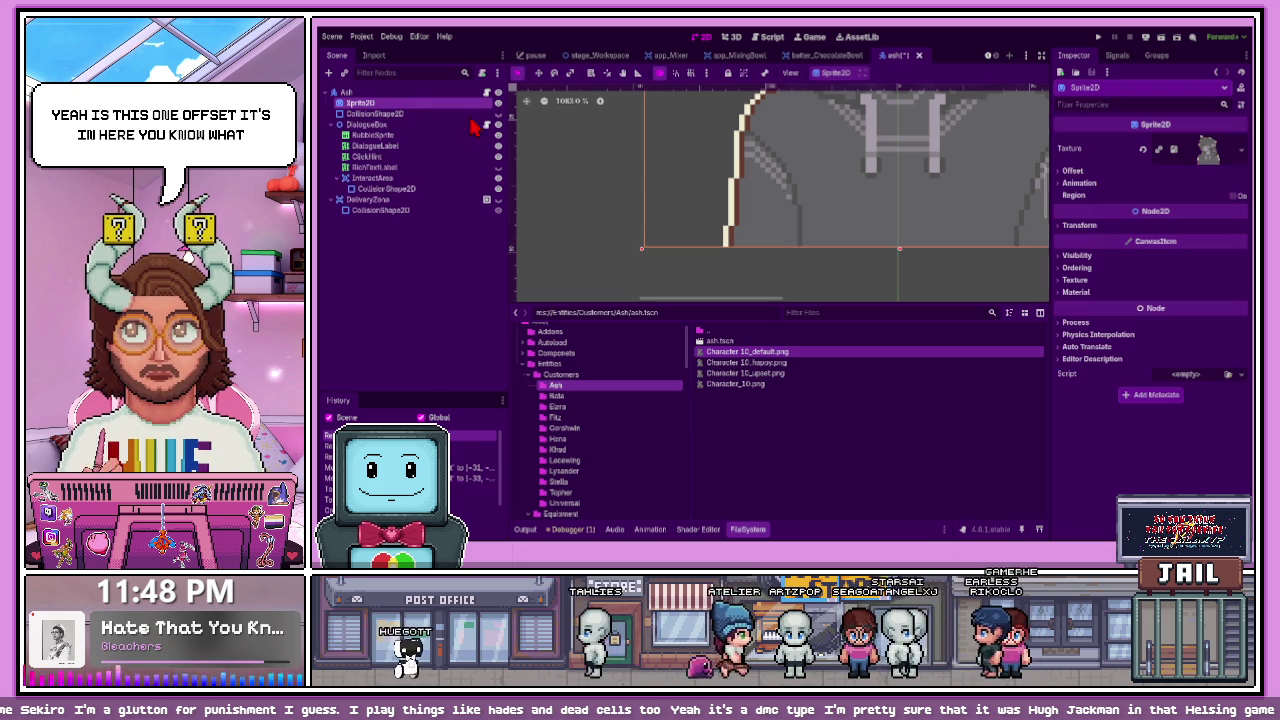
pyautogui.click(1070, 172)
pyautogui.click(1068, 172)
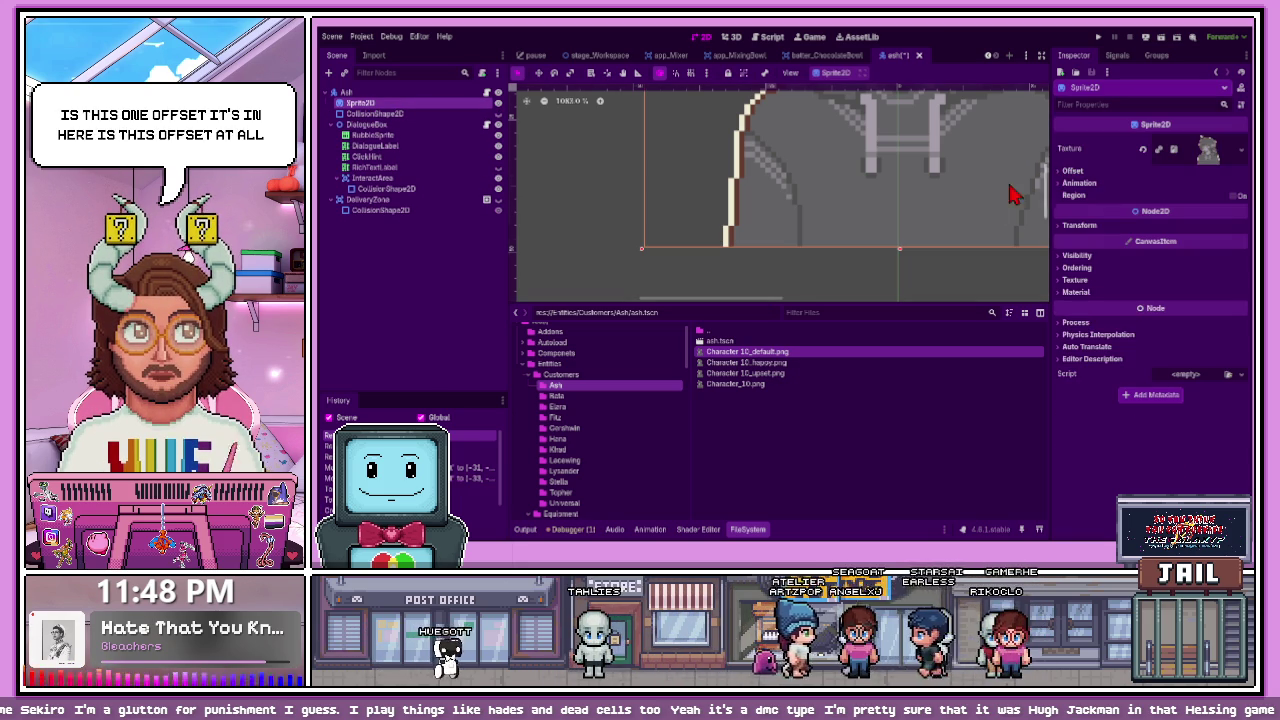
# - Drag the Character 10 default image into the Ash scene again as a sprite
pyautogui.click(745, 386)
pyautogui.moveTo(747, 352)
pyautogui.mouseDown()
pyautogui.moveTo(745, 375)
pyautogui.moveTo(491, 163)
pyautogui.moveTo(625, 222)
pyautogui.mouseUp()
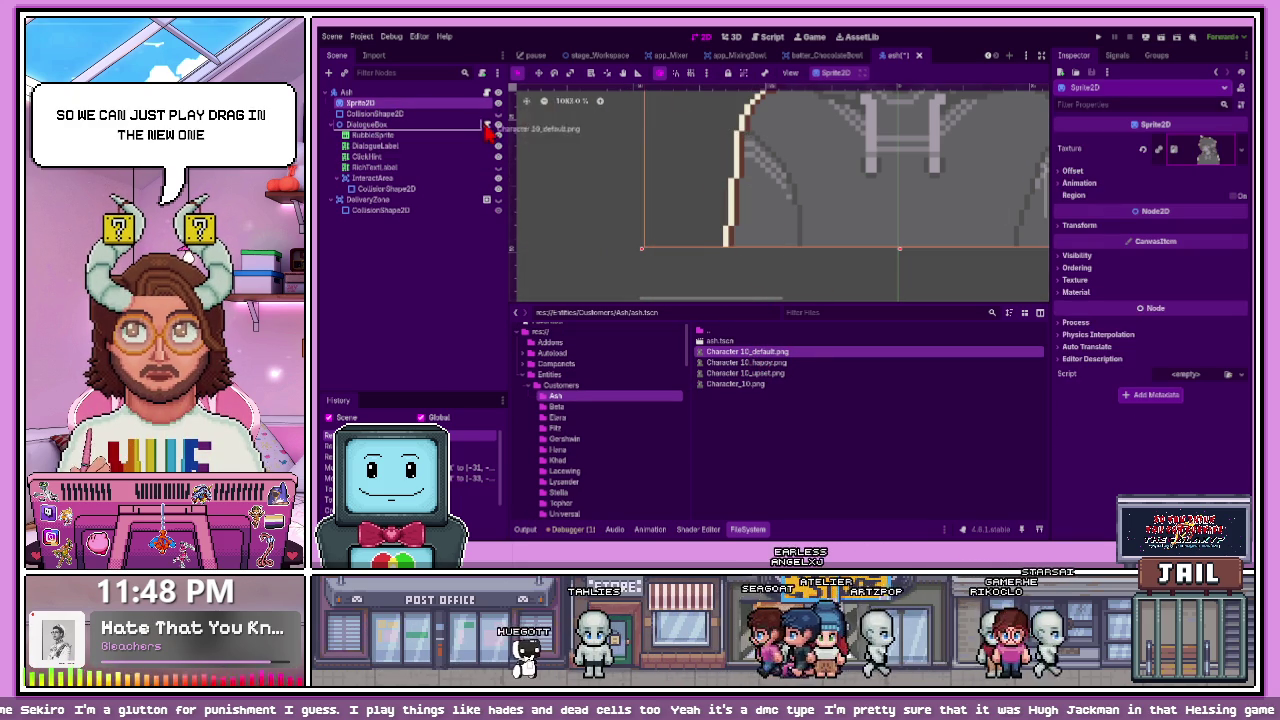
pyautogui.scroll(-1, 768, 290)
pyautogui.scroll(2, 768, 300)
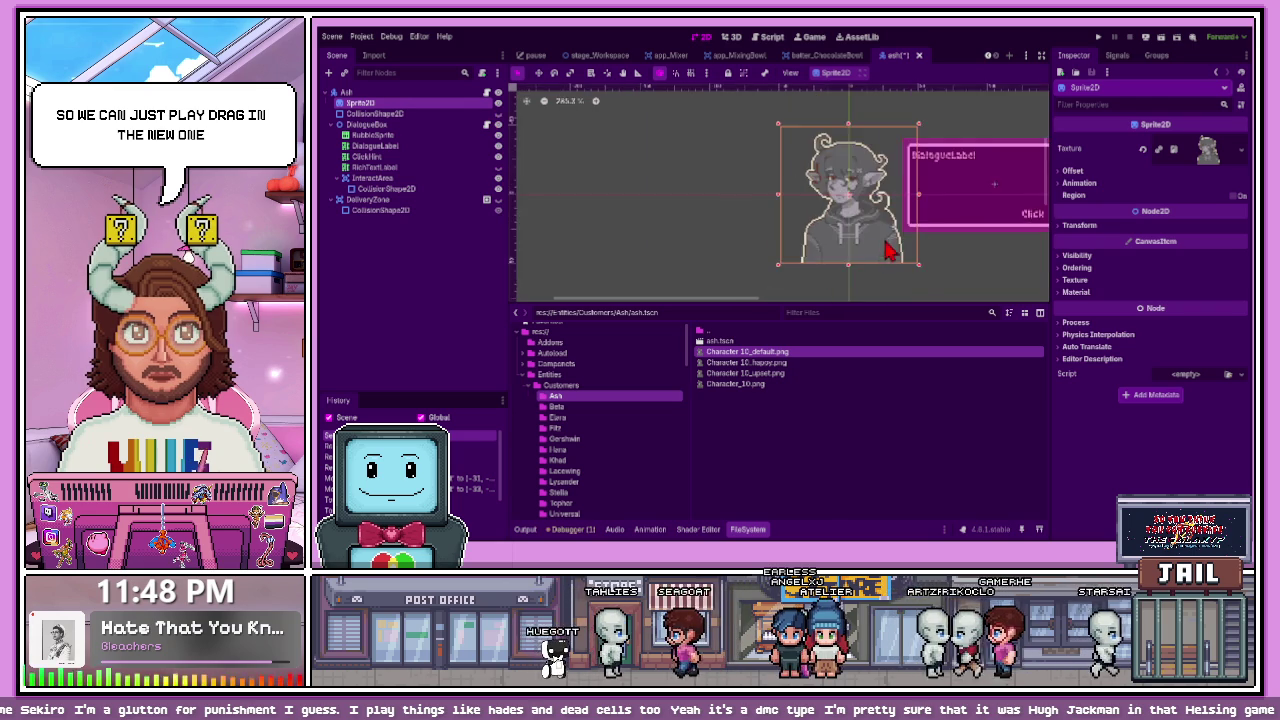
pyautogui.scroll(-2, 800, 260)
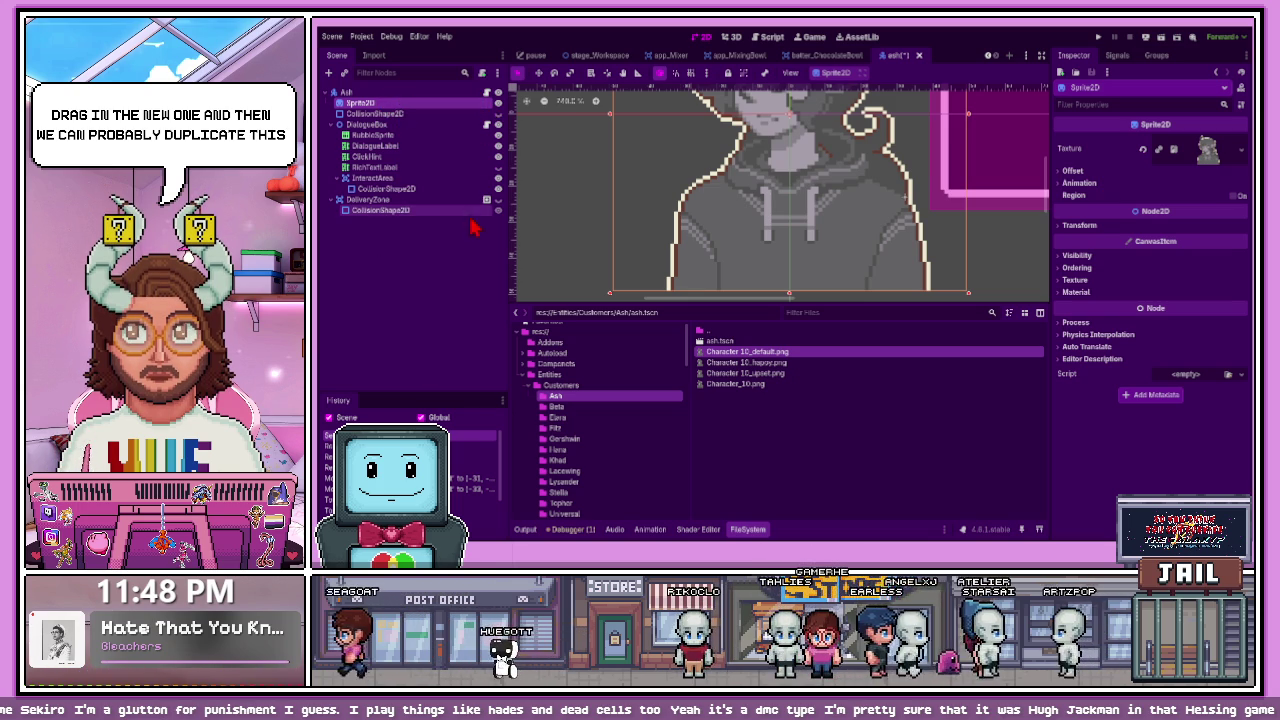
# - Duplicate Sprite2D below itself and give the copy Ash's happy image
pyautogui.hotkey('ctrl', 'd')
pyautogui.moveTo(398, 230); pyautogui.dragTo(400, 118)
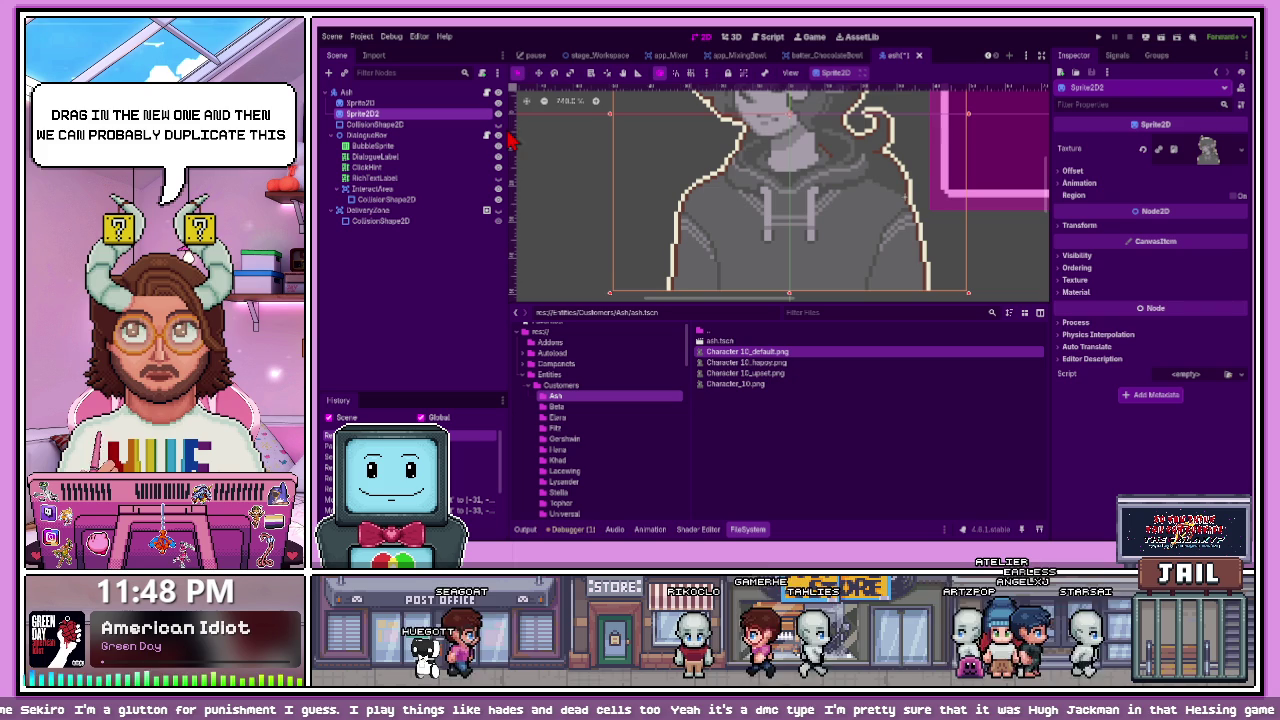
pyautogui.moveTo(745, 362); pyautogui.dragTo(504, 123)
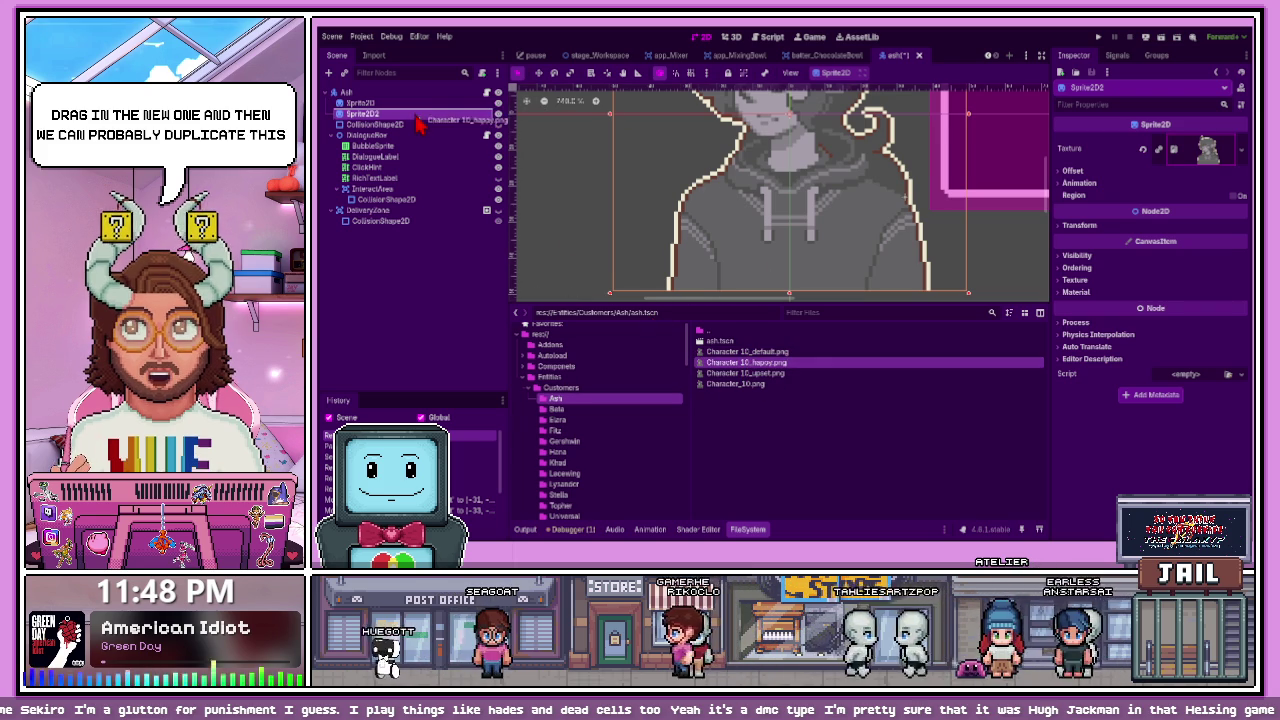
pyautogui.press('f')
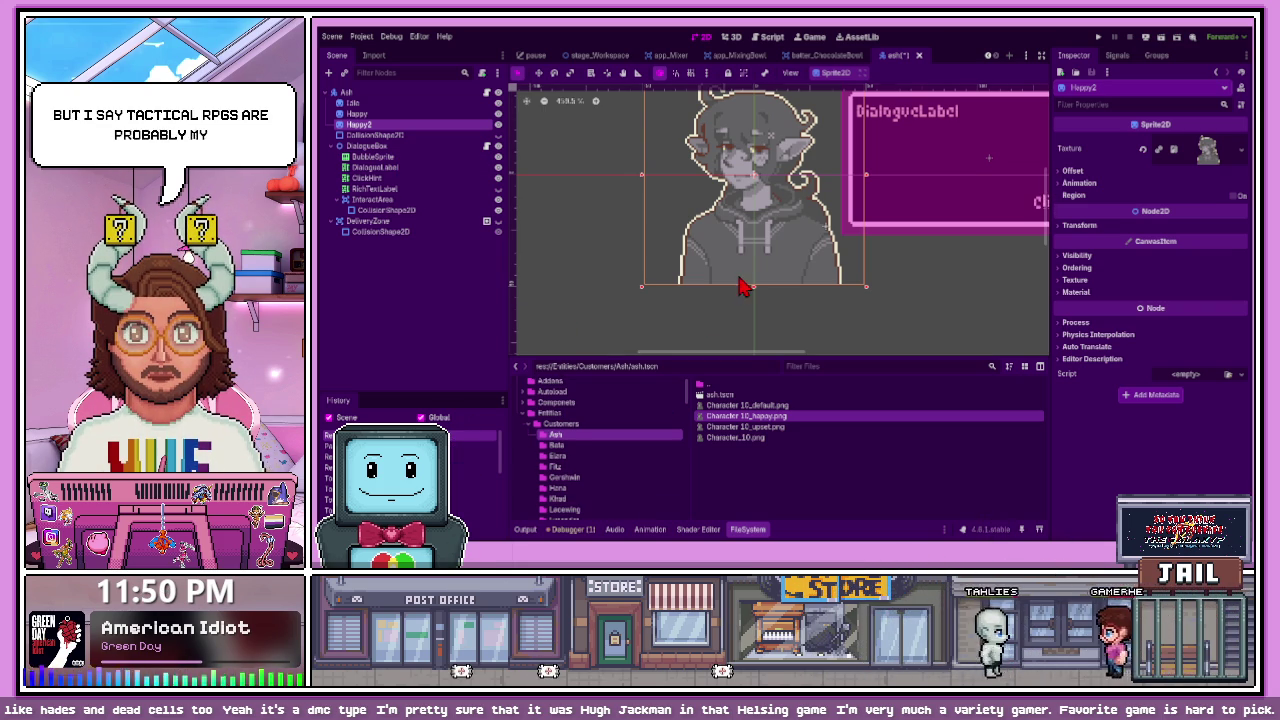
pyautogui.scroll(-3, 750, 268)
pyautogui.scroll(4, 750, 268)
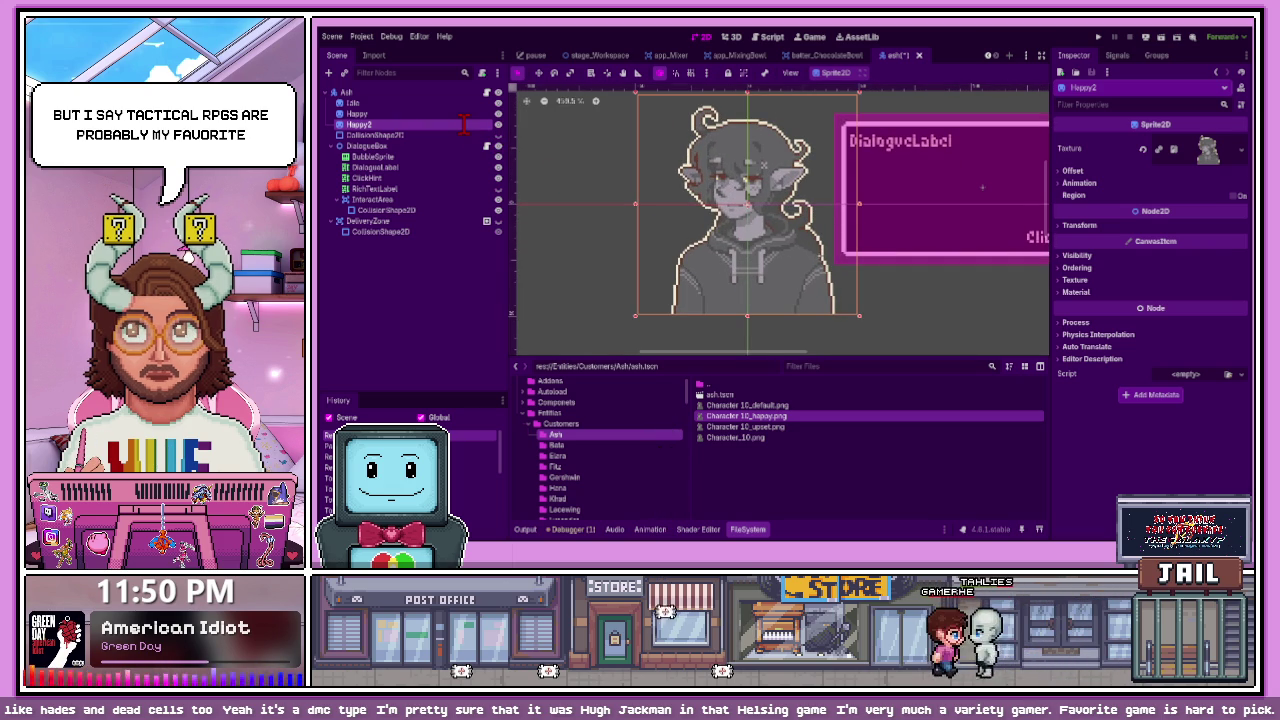
pyautogui.write('Upset')
# - Give the Upset sprite Character 10_upset.png and hide it
pyautogui.click(750, 426)
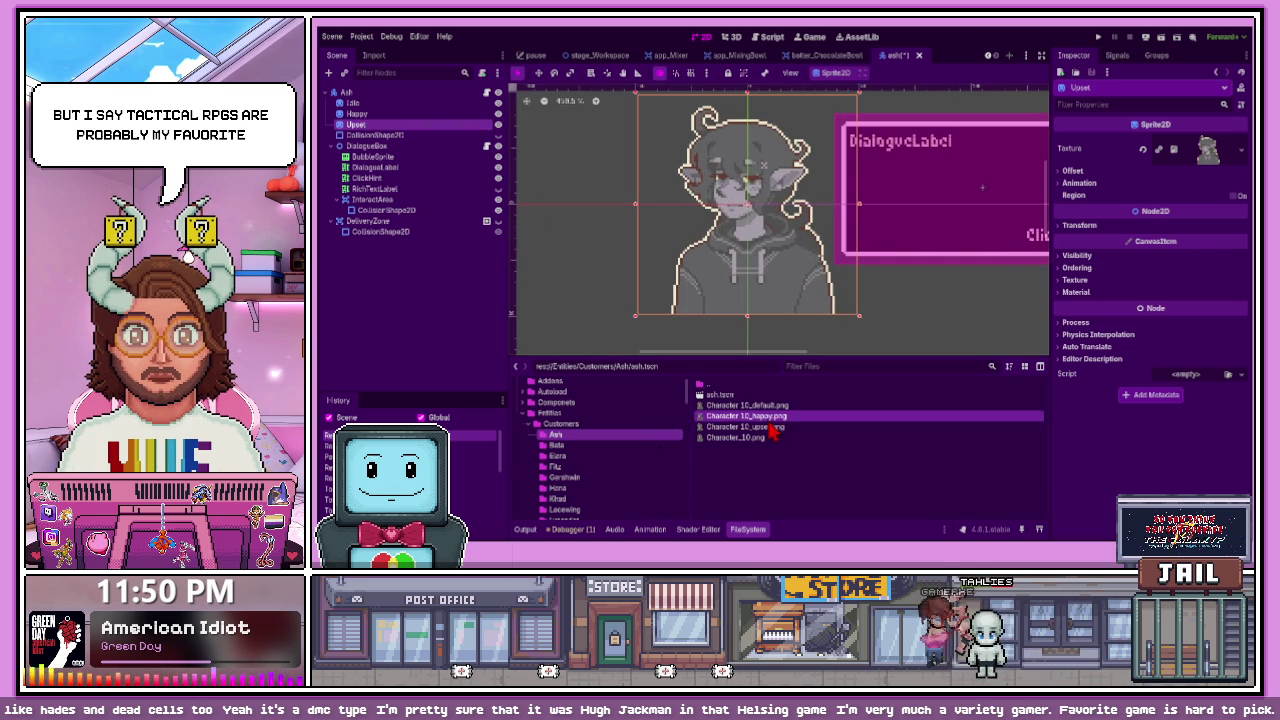
pyautogui.click(380, 135)
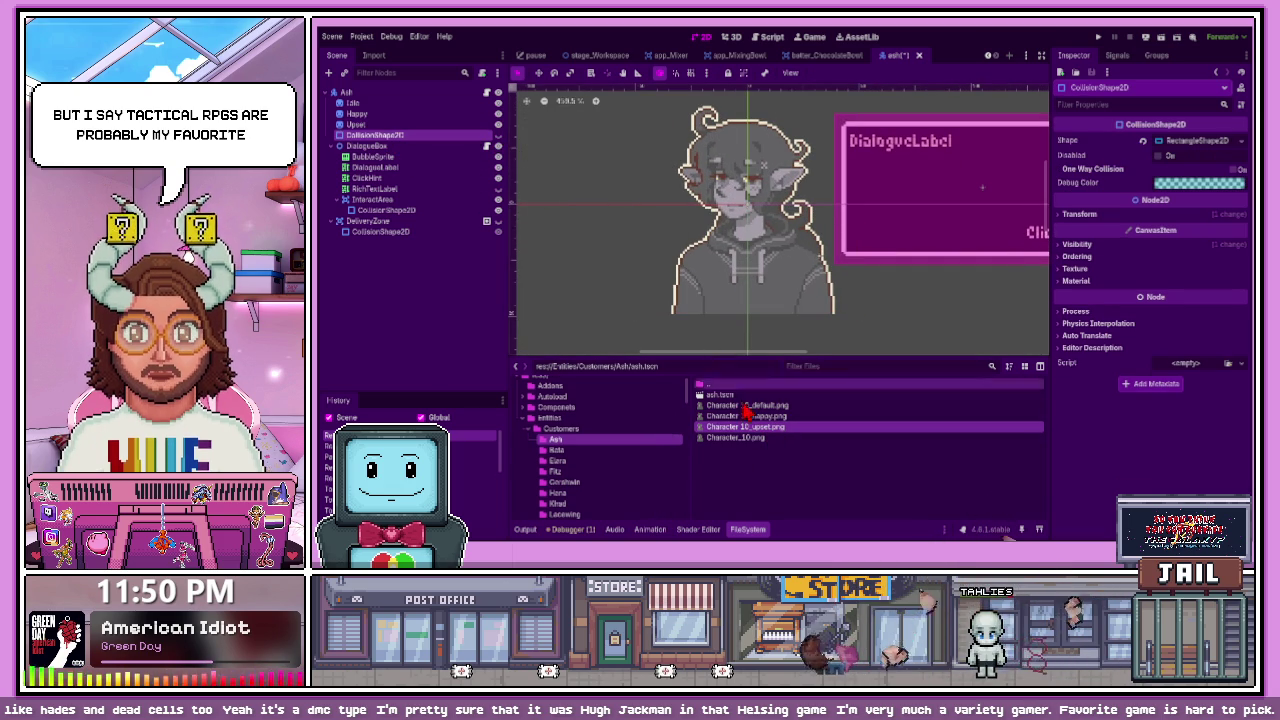
pyautogui.moveTo(750, 428)
pyautogui.mouseDown()
pyautogui.moveTo(403, 131)
pyautogui.moveTo(651, 180)
pyautogui.moveTo(491, 128)
pyautogui.mouseUp()
pyautogui.click(498, 124)
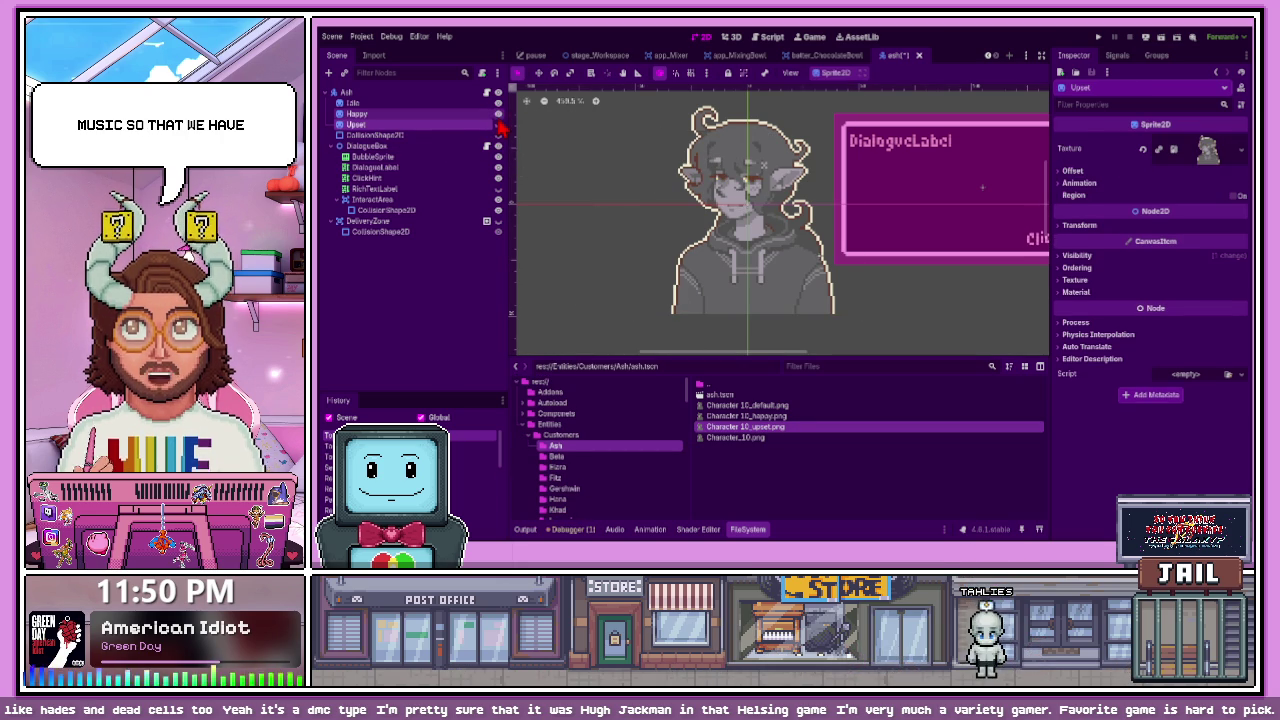
pyautogui.click(700, 200)
pyautogui.click(622, 205)
# - Save the ash scene and open elara.tscn from Elara's folder
pyautogui.hotkey('ctrl', 's')
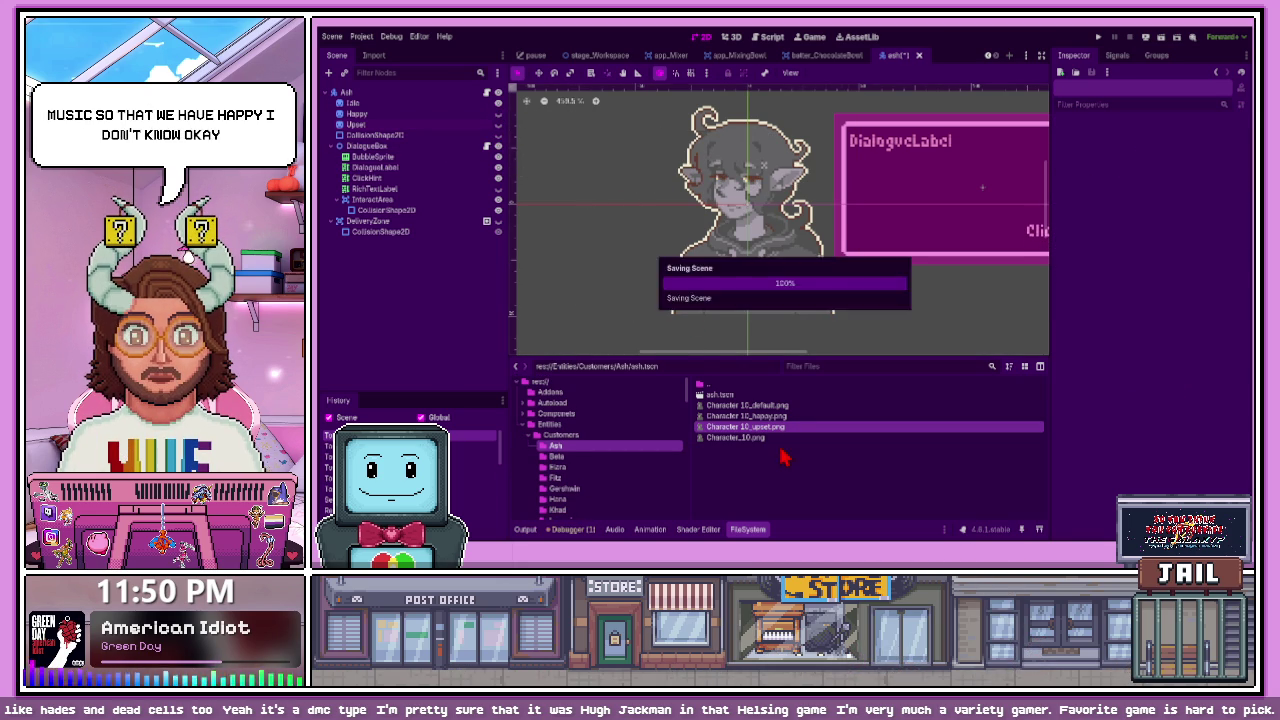
pyautogui.click(580, 469)
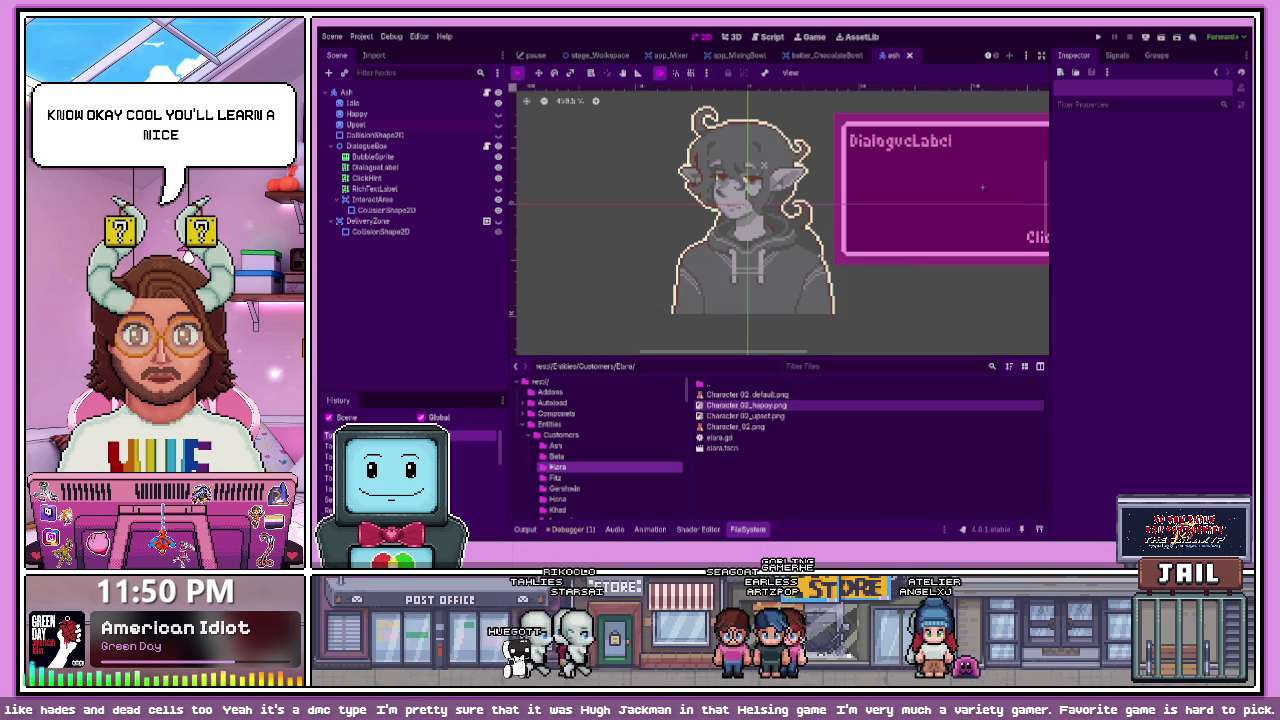
pyautogui.doubleClick(722, 448)
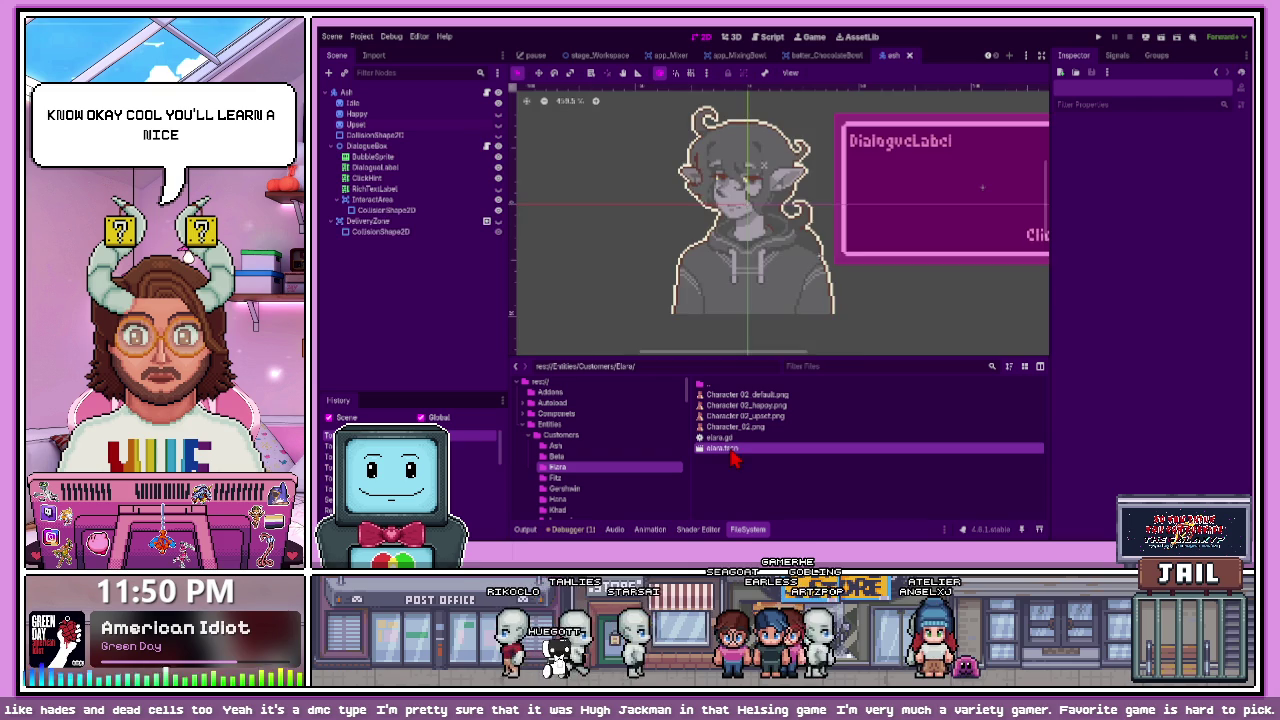
# - Hide DeliveryZone and duplicate Elara's Idle sprite, moving the copy under Idle
pyautogui.click(498, 200)
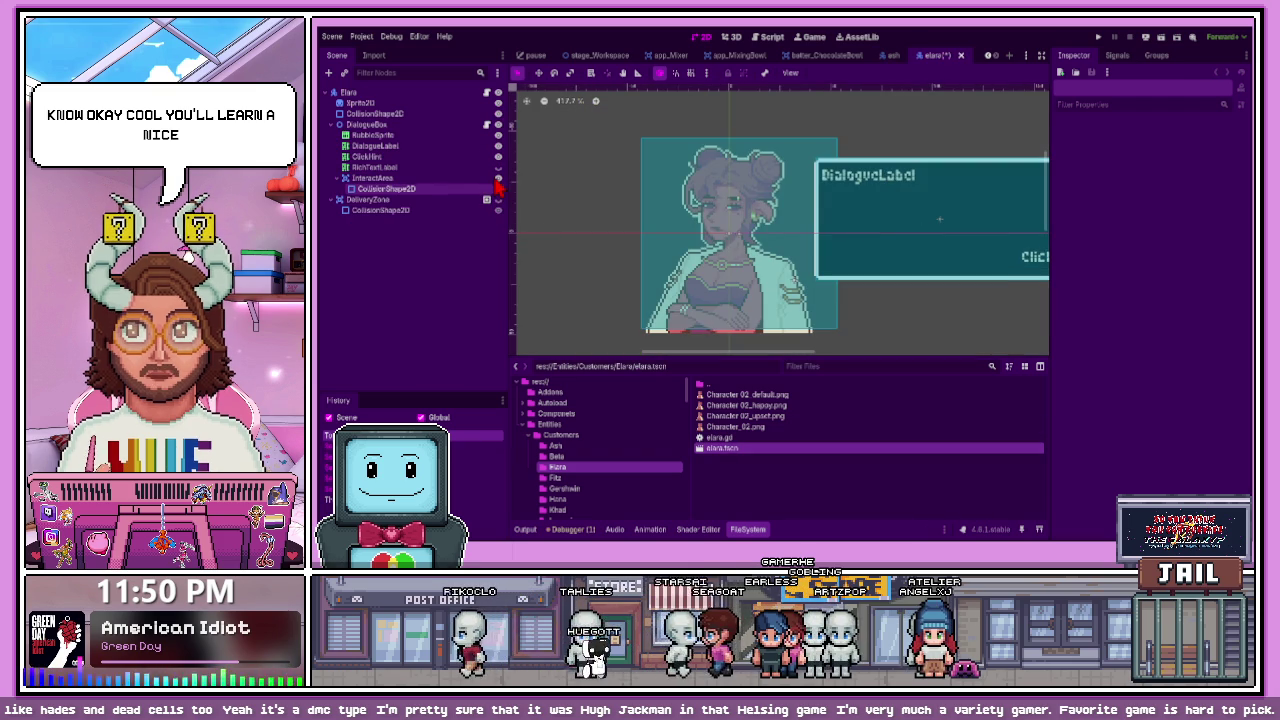
pyautogui.click(447, 104)
pyautogui.write('Idle')
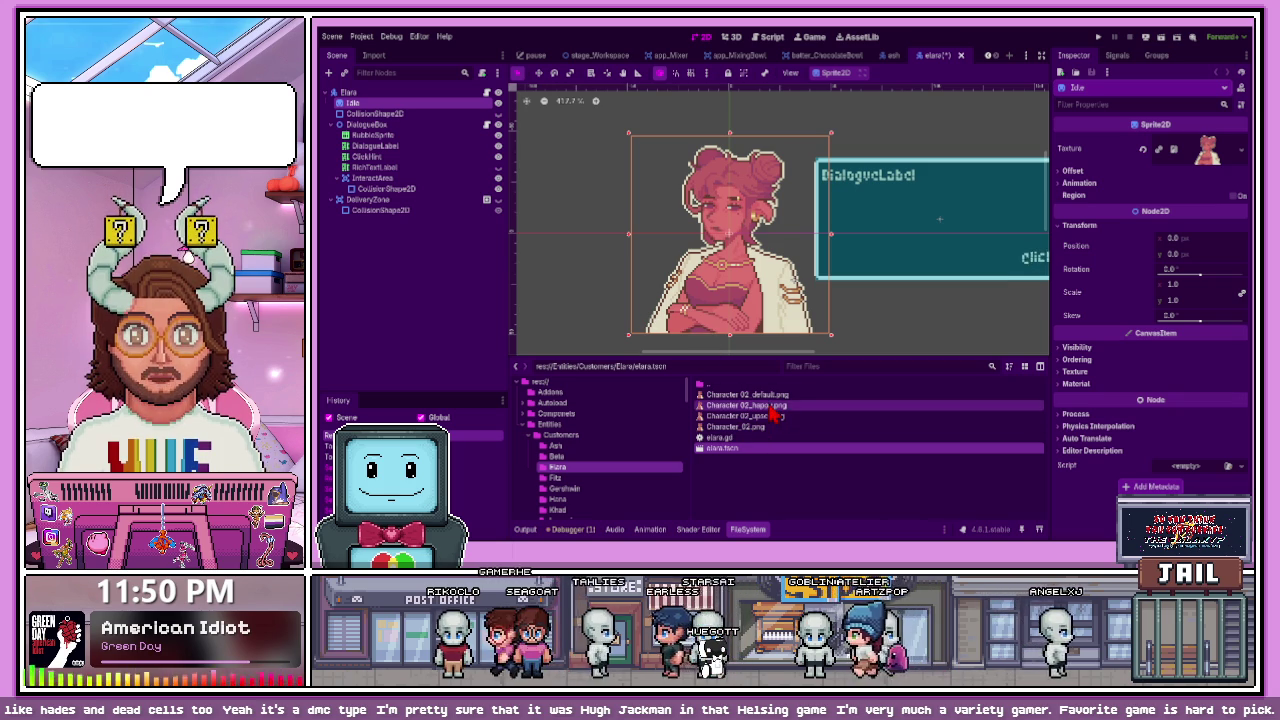
pyautogui.click(368, 92)
pyautogui.hotkey('ctrl', 'v')
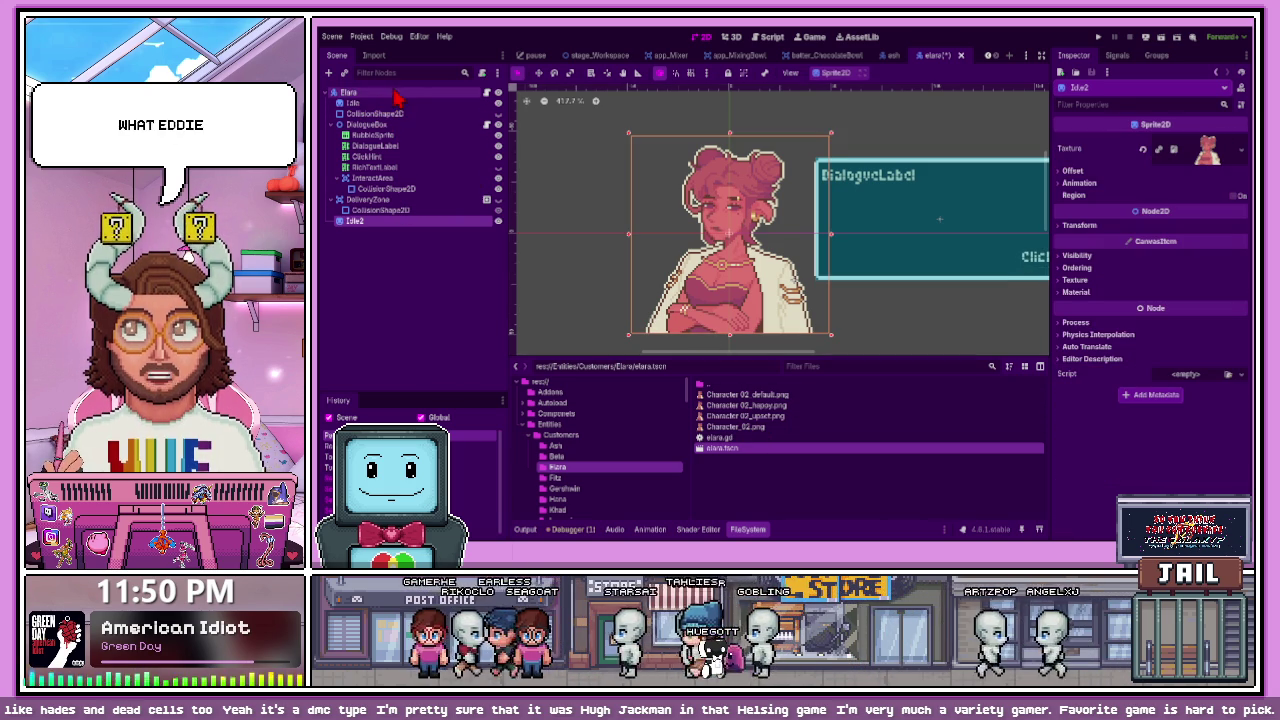
pyautogui.click(383, 231)
pyautogui.moveTo(365, 220)
pyautogui.mouseDown()
pyautogui.moveTo(371, 99)
pyautogui.moveTo(360, 135)
pyautogui.moveTo(365, 121)
pyautogui.mouseUp()
# - Rename the Idle2 copy to Happy
pyautogui.click(364, 115)
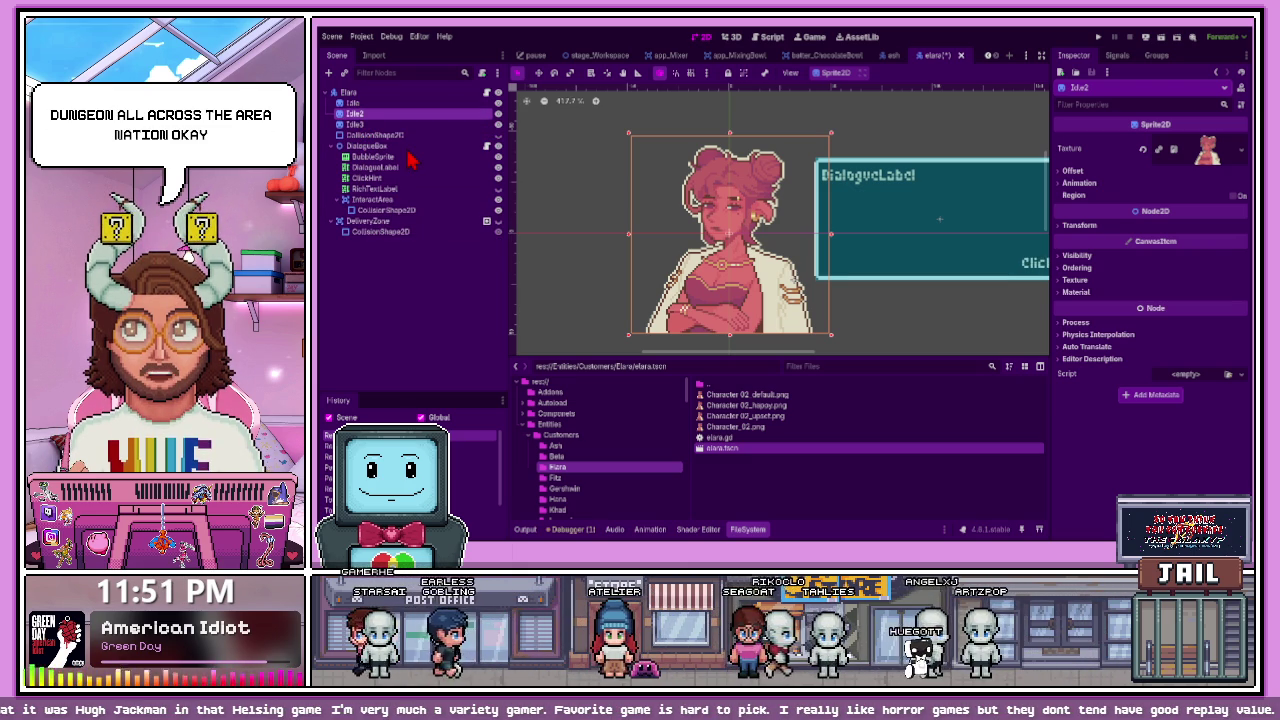
pyautogui.write('Happy')
pyautogui.press('Return')
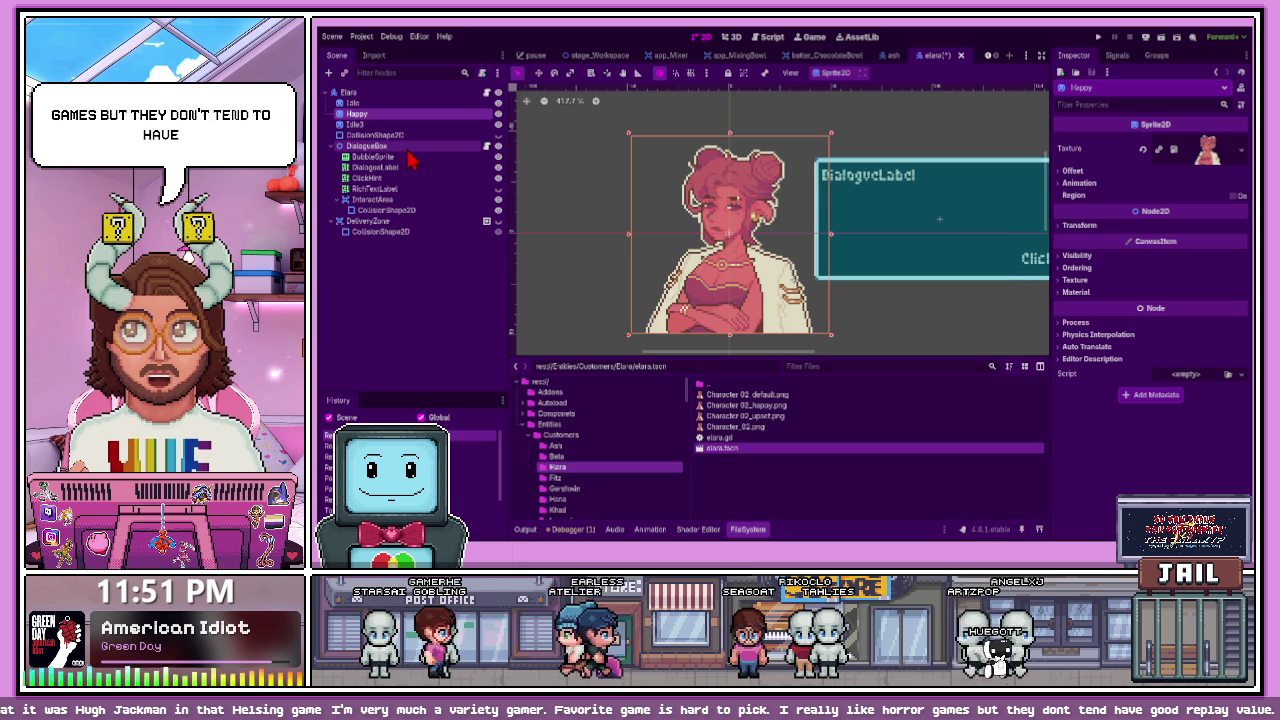
pyautogui.click(395, 126)
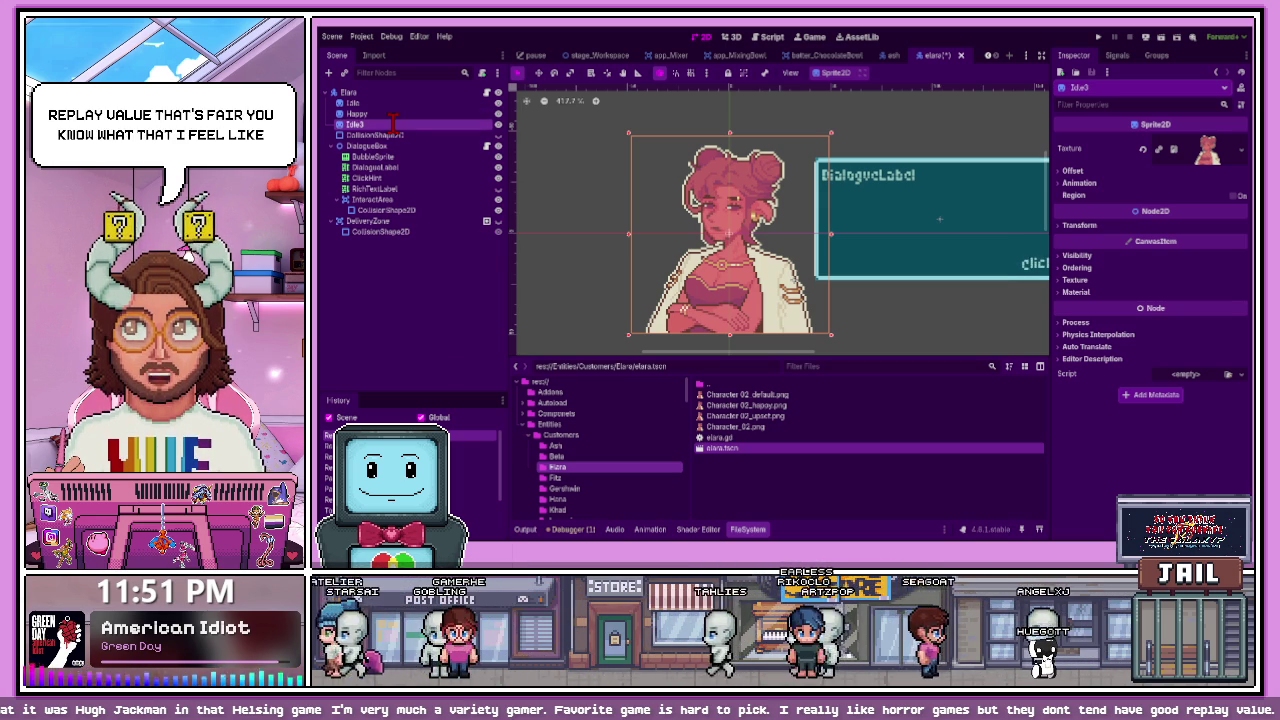
# - Rename the Idle3 sprite node to Upset in the Scene dock
pyautogui.write('Upset')
pyautogui.press('Return')
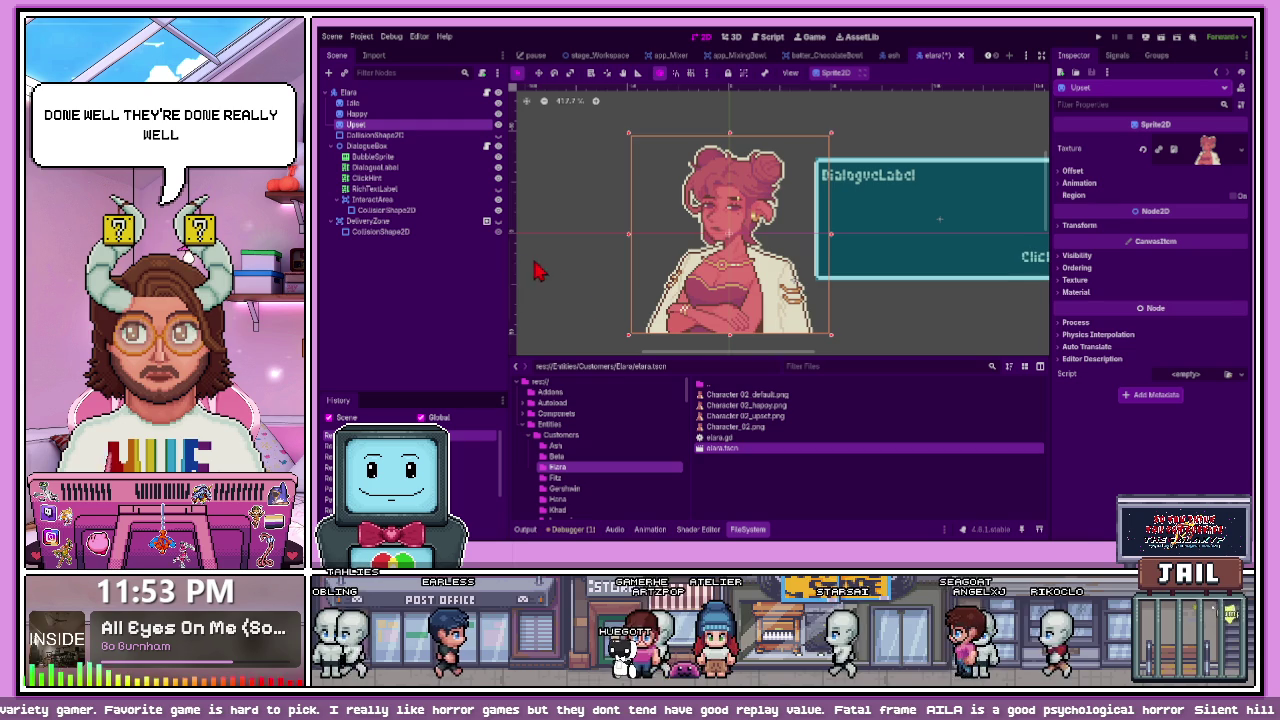
# - Assign Character 02 upset, happy and default images to Upset, Happy, Idle; hide Upset
pyautogui.scroll(-2, 793, 222)
pyautogui.scroll(1, 797, 300)
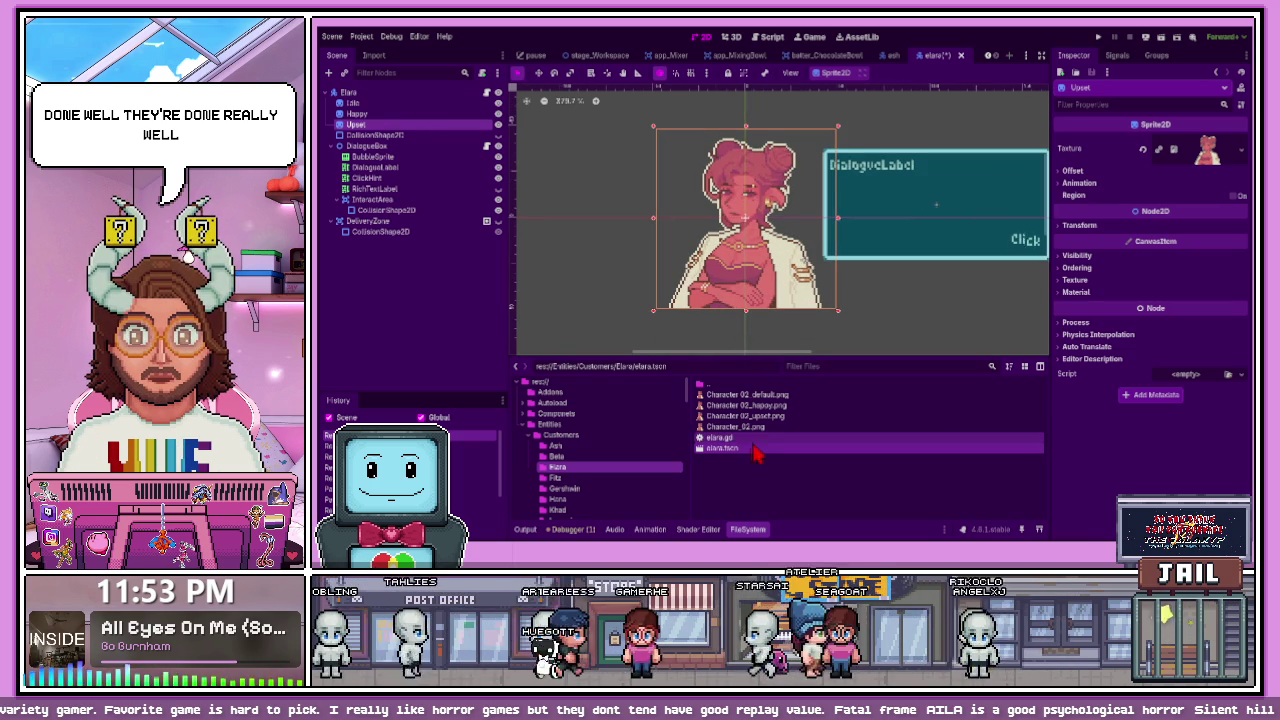
pyautogui.moveTo(745, 415)
pyautogui.mouseDown()
pyautogui.moveTo(755, 405)
pyautogui.moveTo(402, 120)
pyautogui.mouseUp()
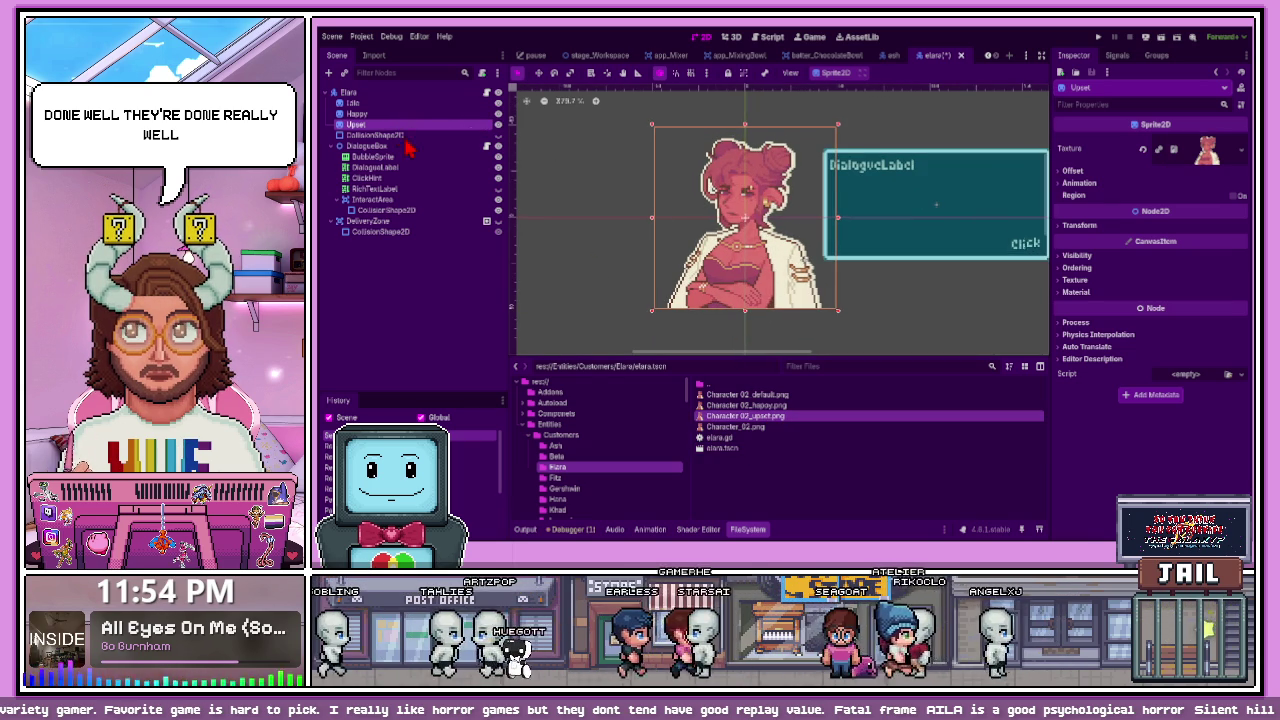
pyautogui.moveTo(745, 405); pyautogui.dragTo(402, 115)
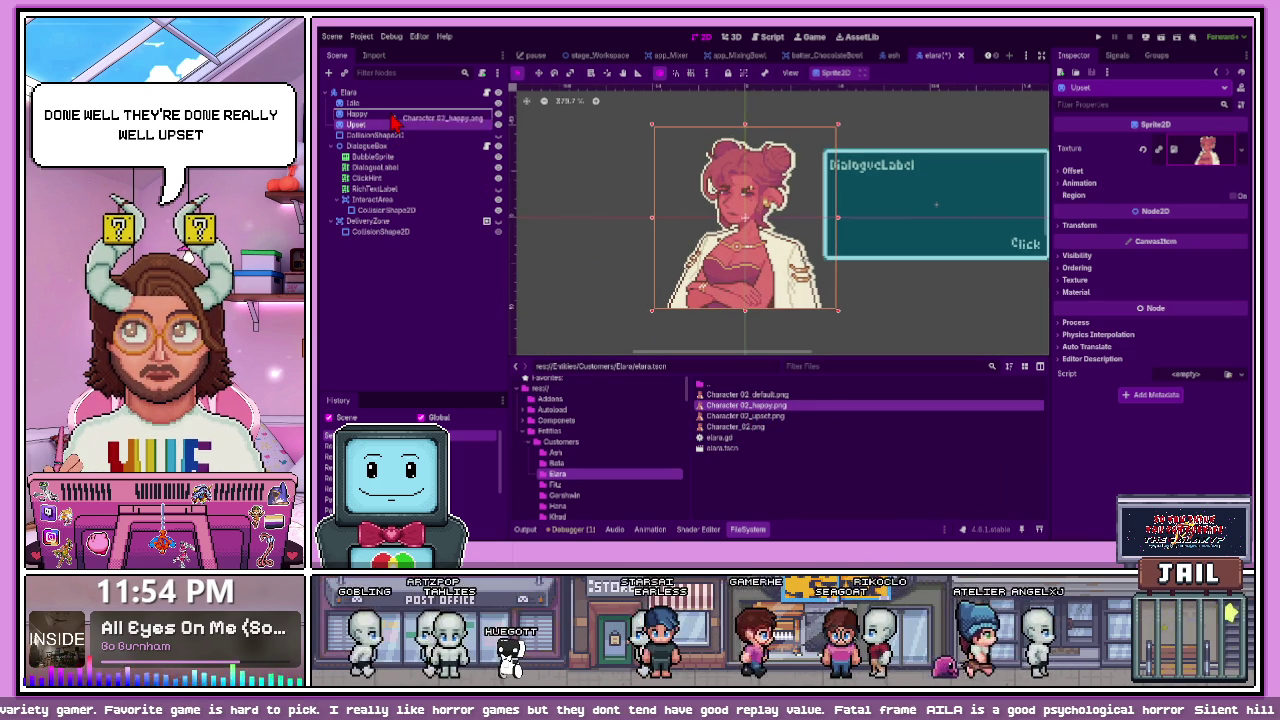
pyautogui.moveTo(745, 394)
pyautogui.mouseDown()
pyautogui.moveTo(720, 405)
pyautogui.moveTo(380, 104)
pyautogui.mouseUp()
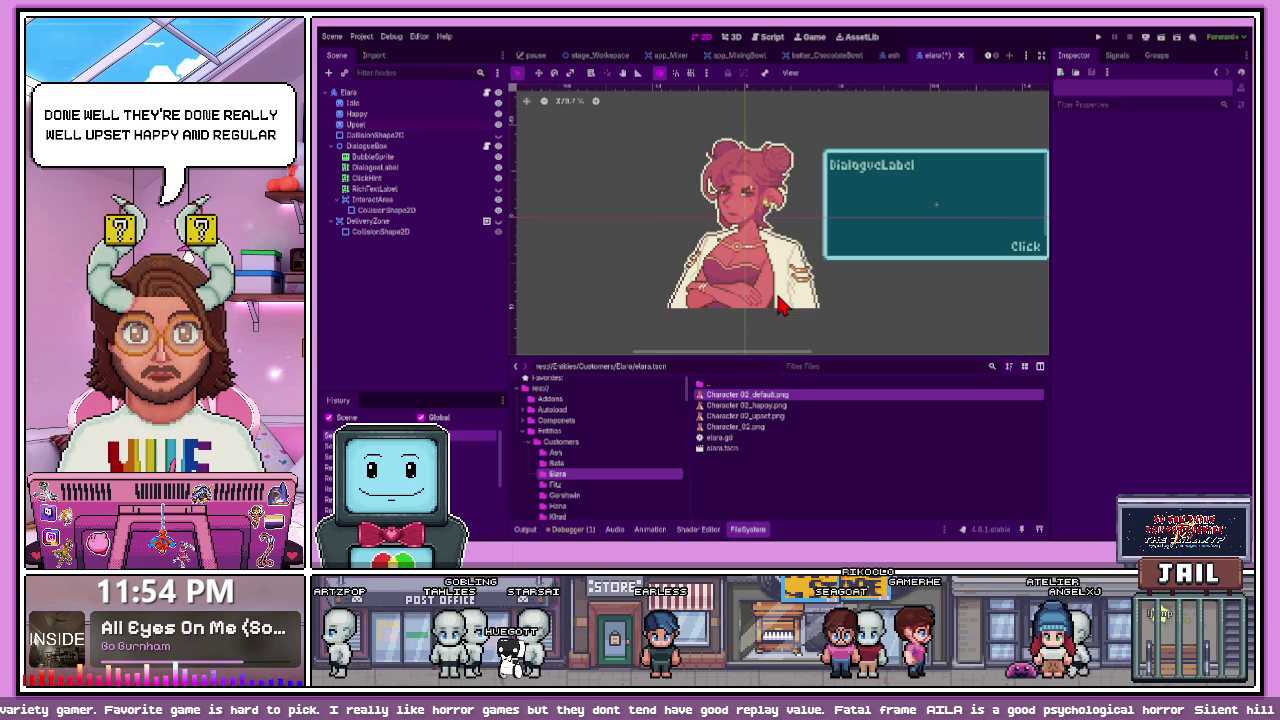
pyautogui.scroll(1, 745, 290)
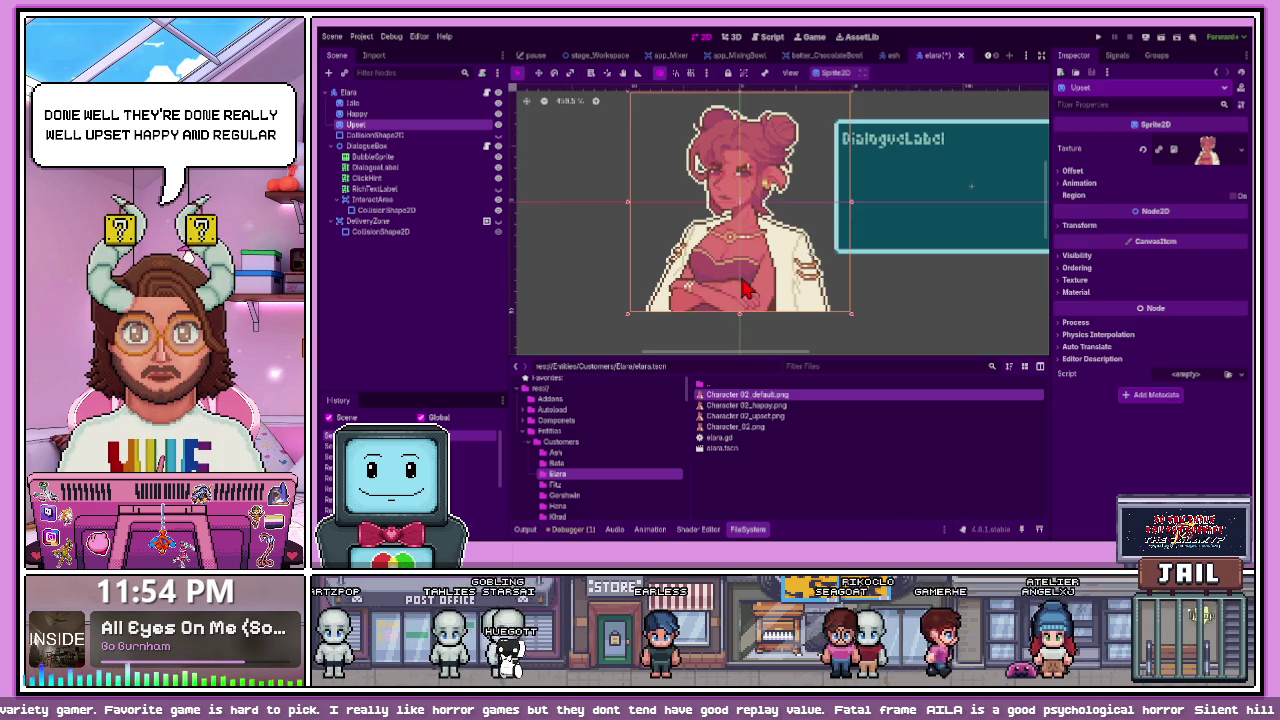
pyautogui.click(497, 125)
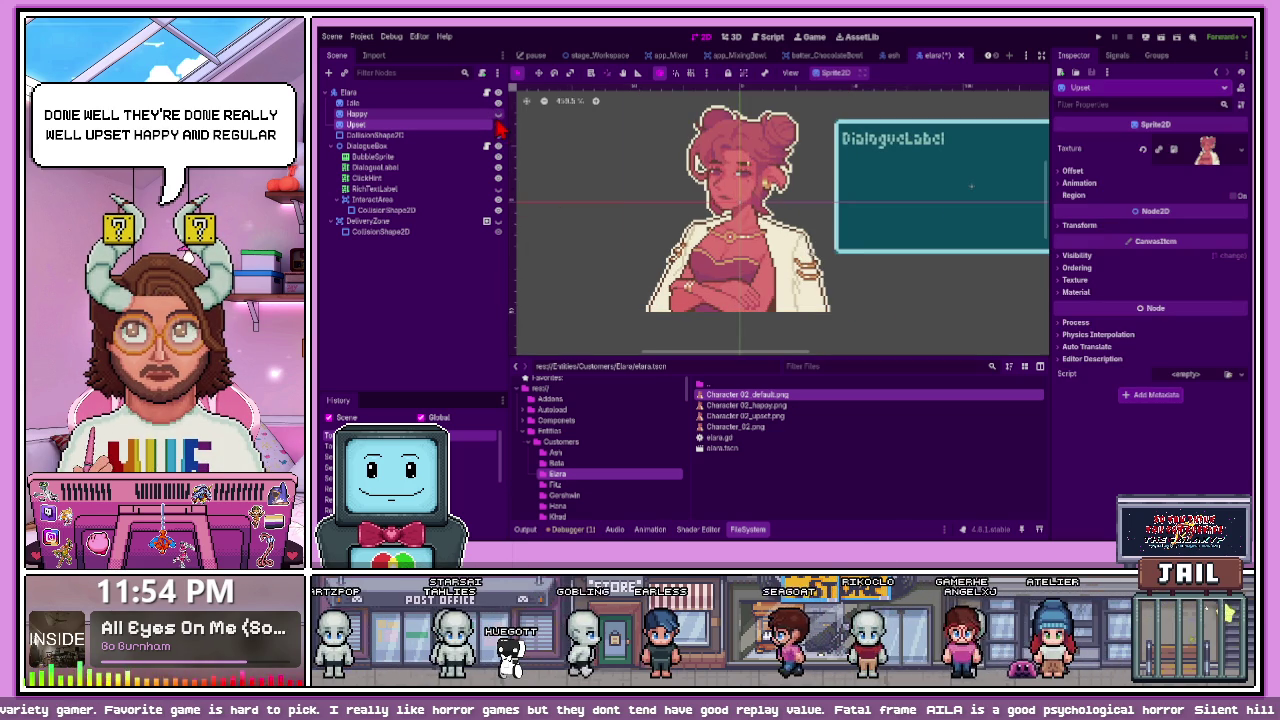
# - Save the elara scene and open fitz.tscn from Fitz's folder
pyautogui.hotkey('ctrl', 's')
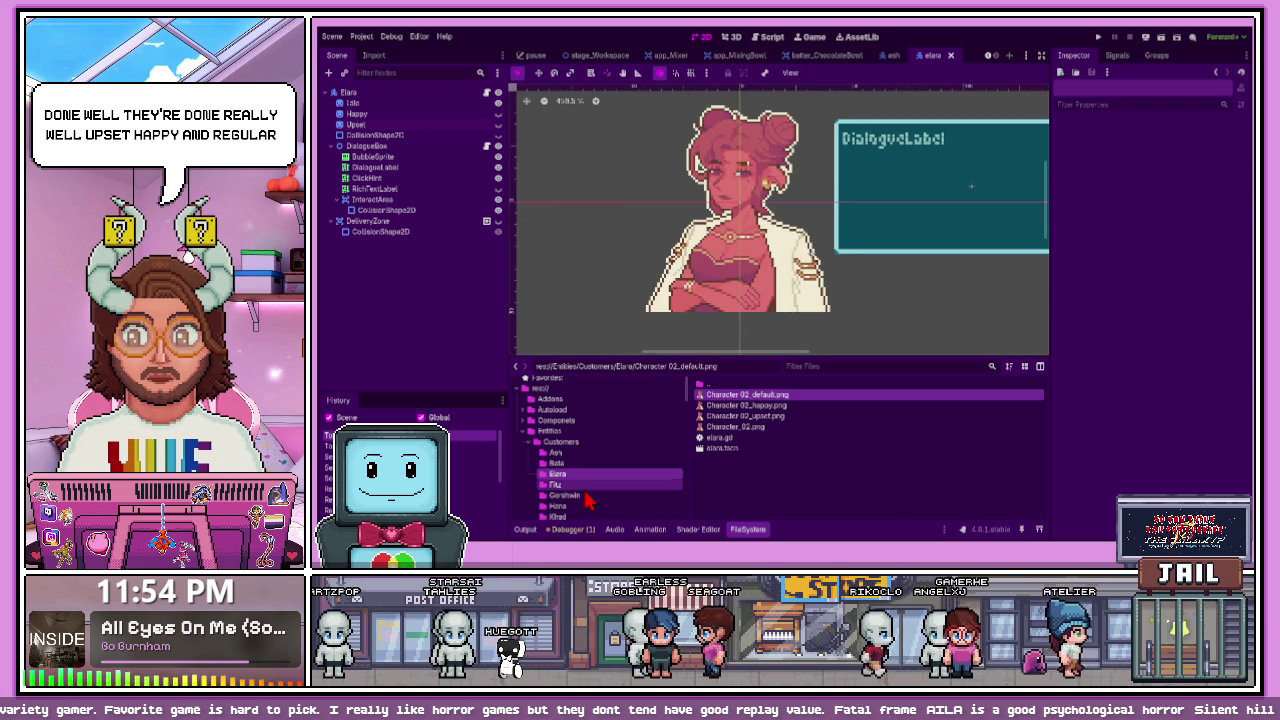
pyautogui.click(565, 484)
pyautogui.doubleClick(718, 416)
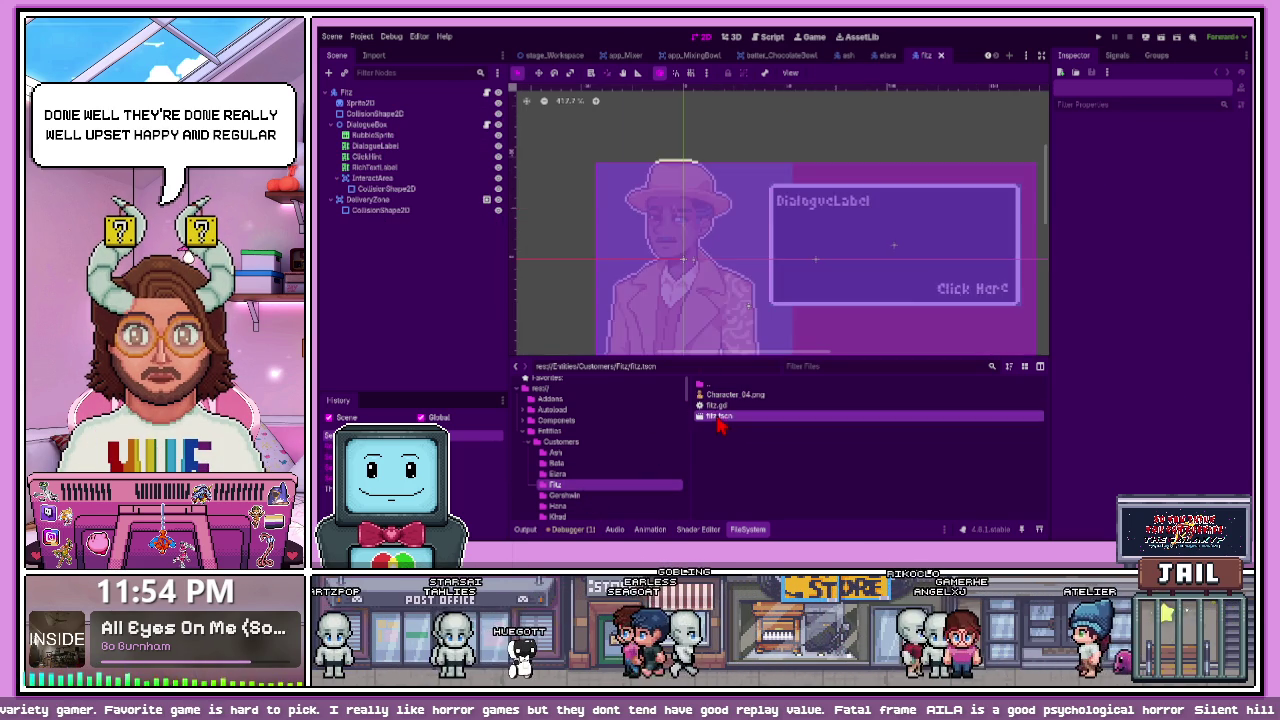
pyautogui.click(498, 199)
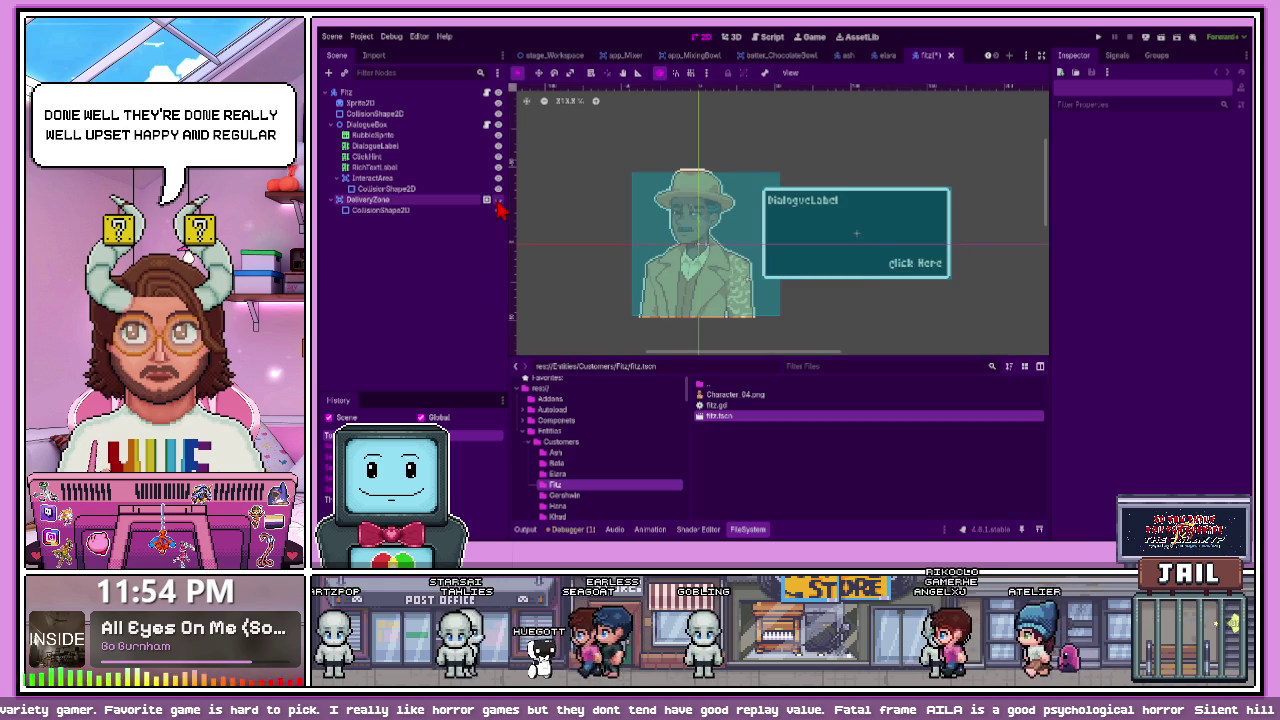
pyautogui.click(498, 114)
pyautogui.scroll(1, 698, 275)
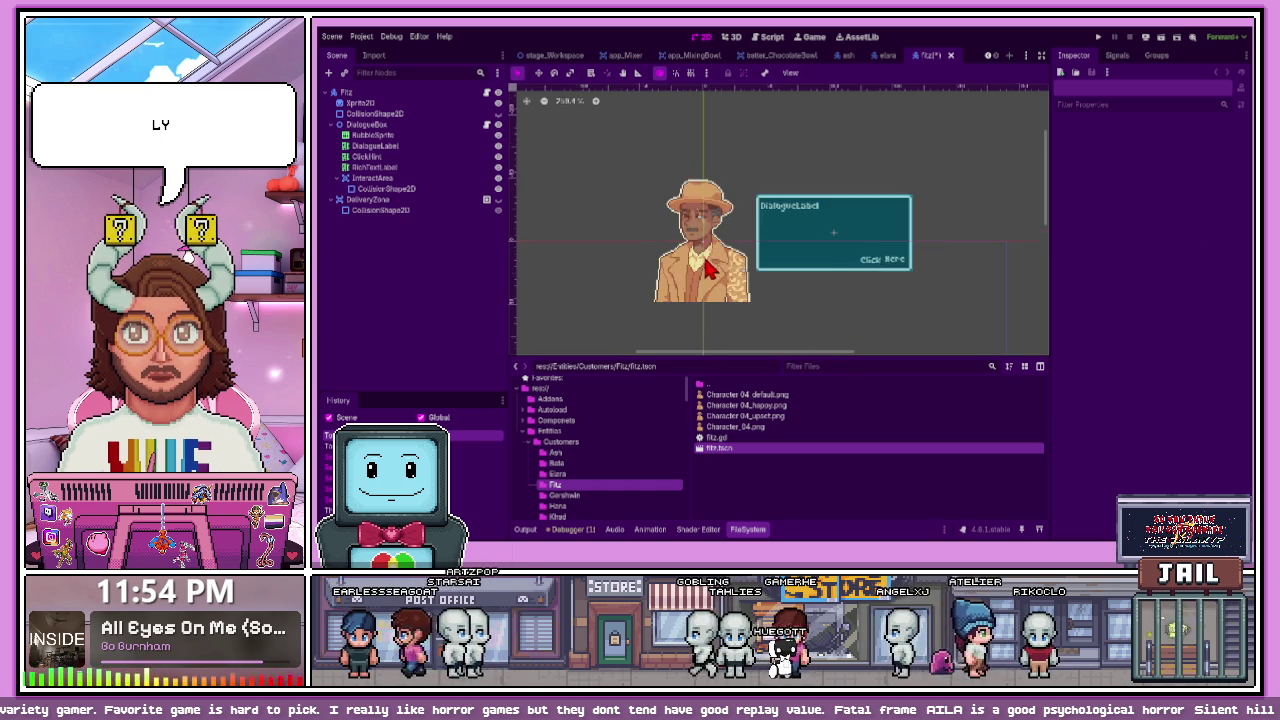
pyautogui.scroll(1, 575, 327)
pyautogui.click(751, 405)
pyautogui.click(756, 394)
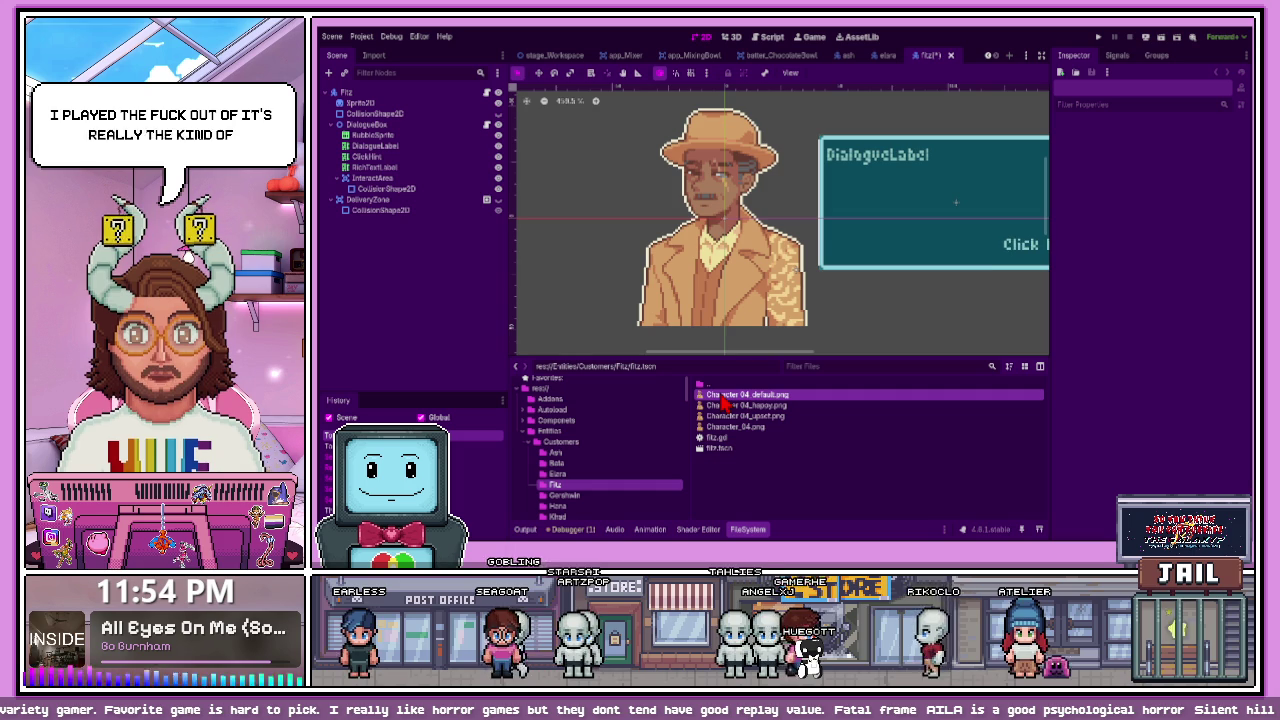
pyautogui.click(724, 405)
pyautogui.click(727, 416)
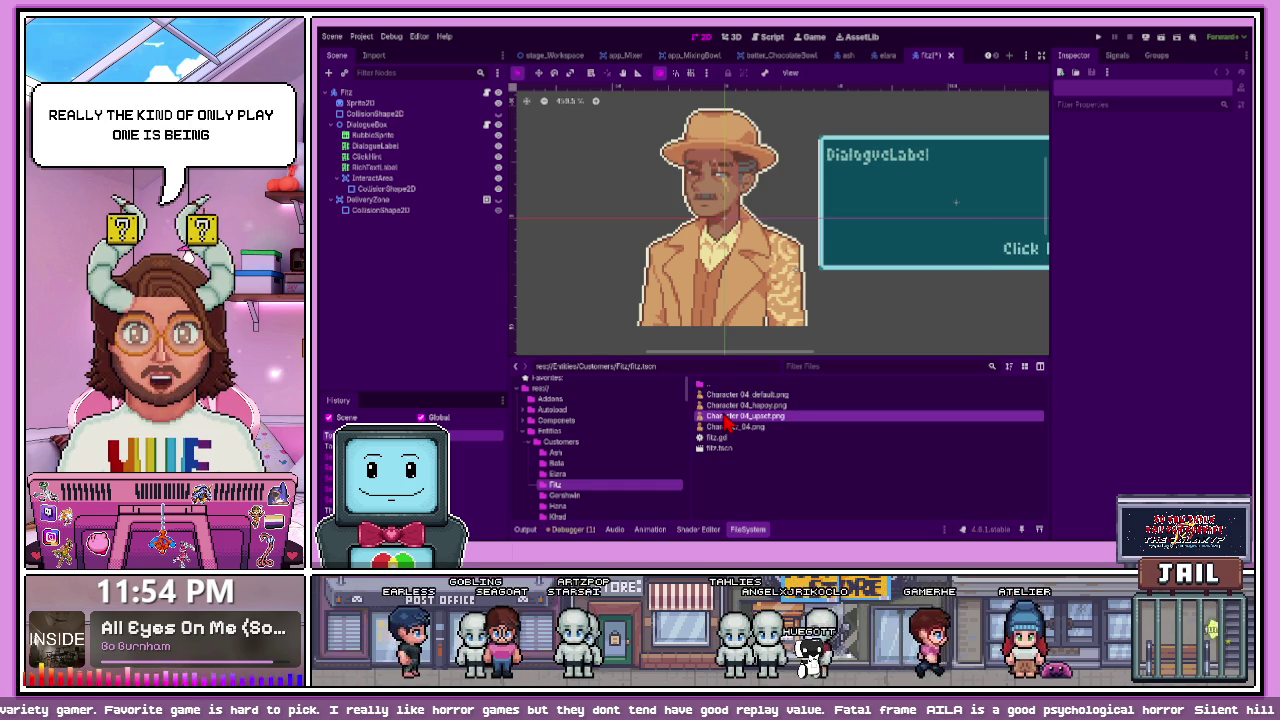
pyautogui.hotkey('shift', 'Up')
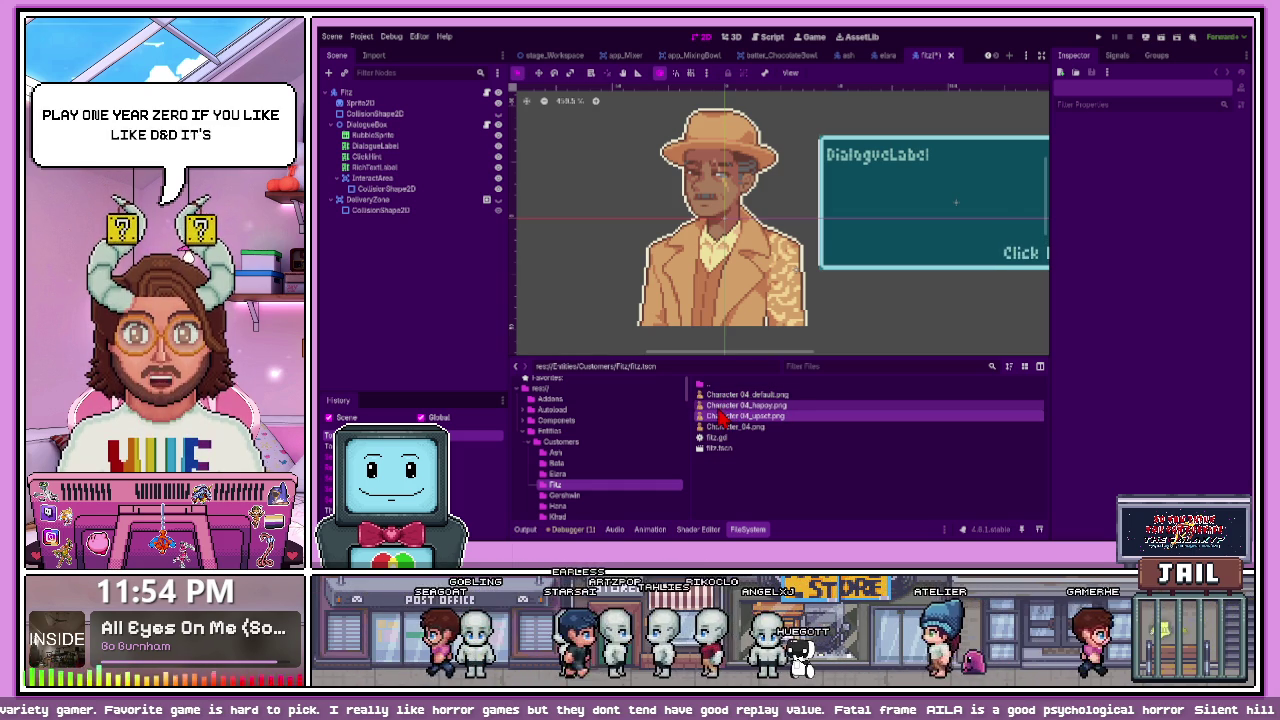
pyautogui.click(726, 399)
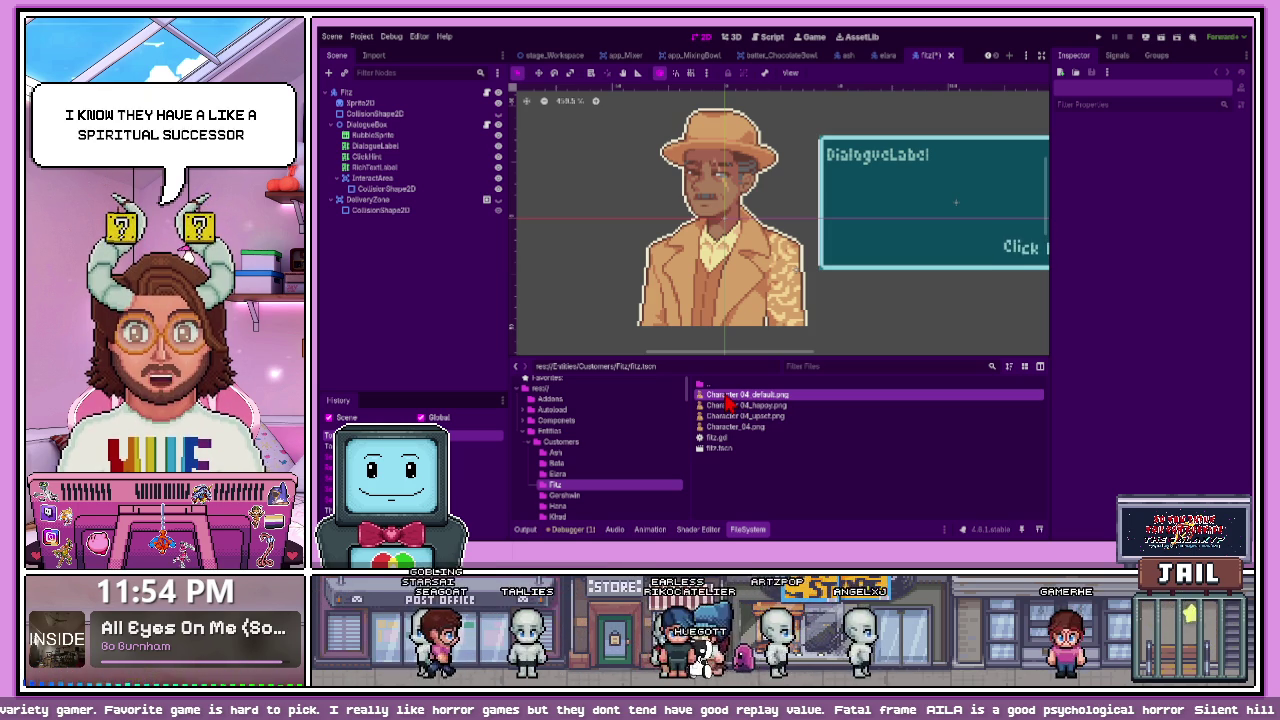
pyautogui.click(445, 103)
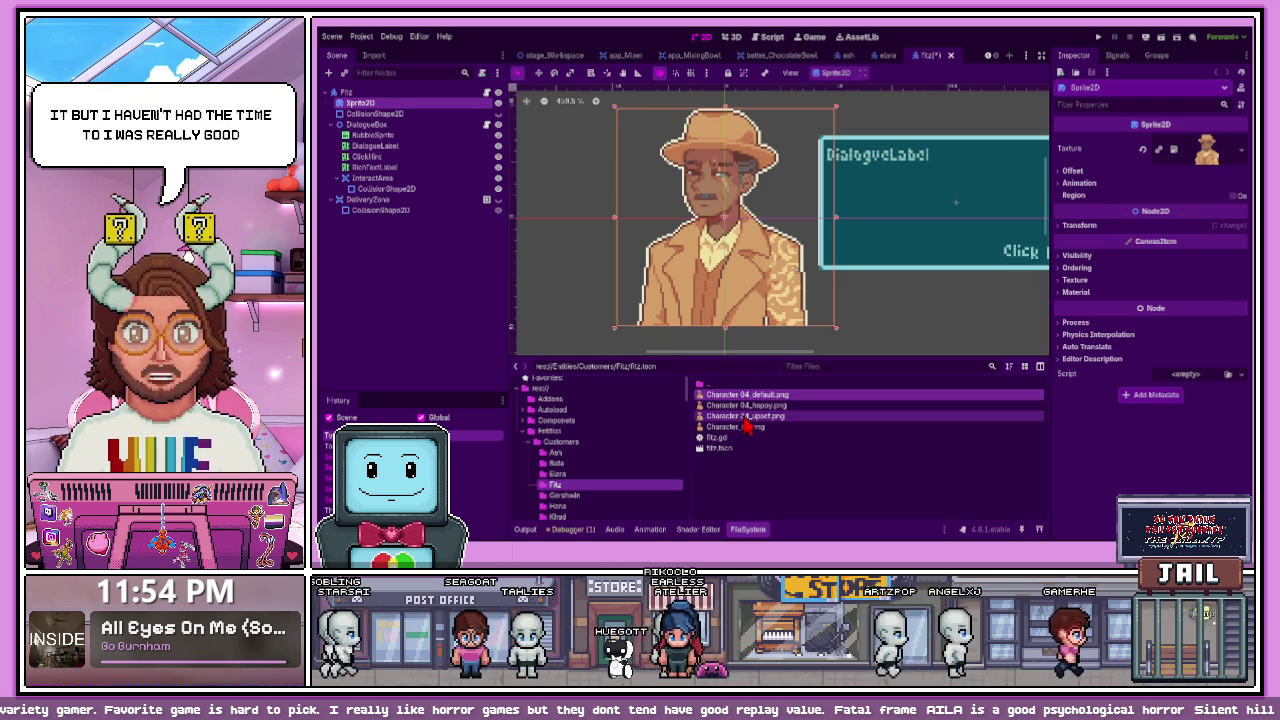
# - Rename Fitz's sprite to Idle, duplicate it twice, and stack the copies under Idle
pyautogui.moveTo(783, 398)
pyautogui.mouseDown()
pyautogui.moveTo(600, 271)
pyautogui.moveTo(771, 425)
pyautogui.moveTo(460, 170)
pyautogui.moveTo(420, 104)
pyautogui.mouseUp()
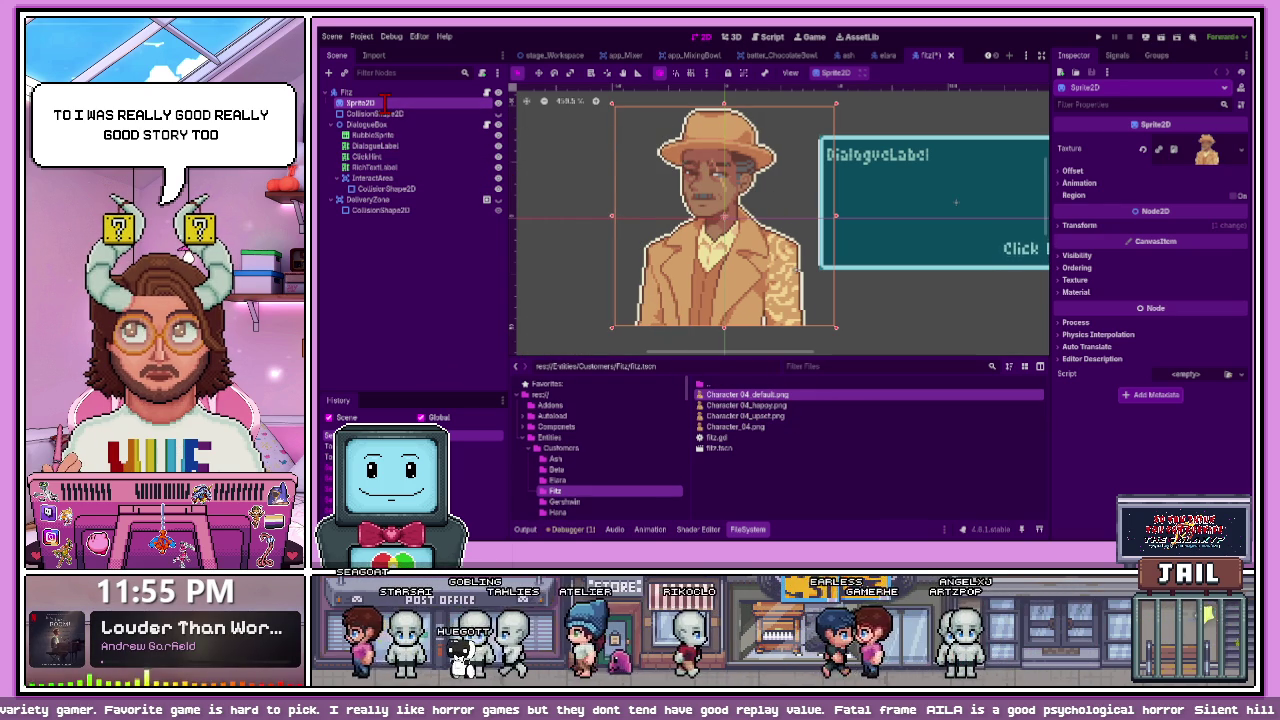
pyautogui.write('Idle')
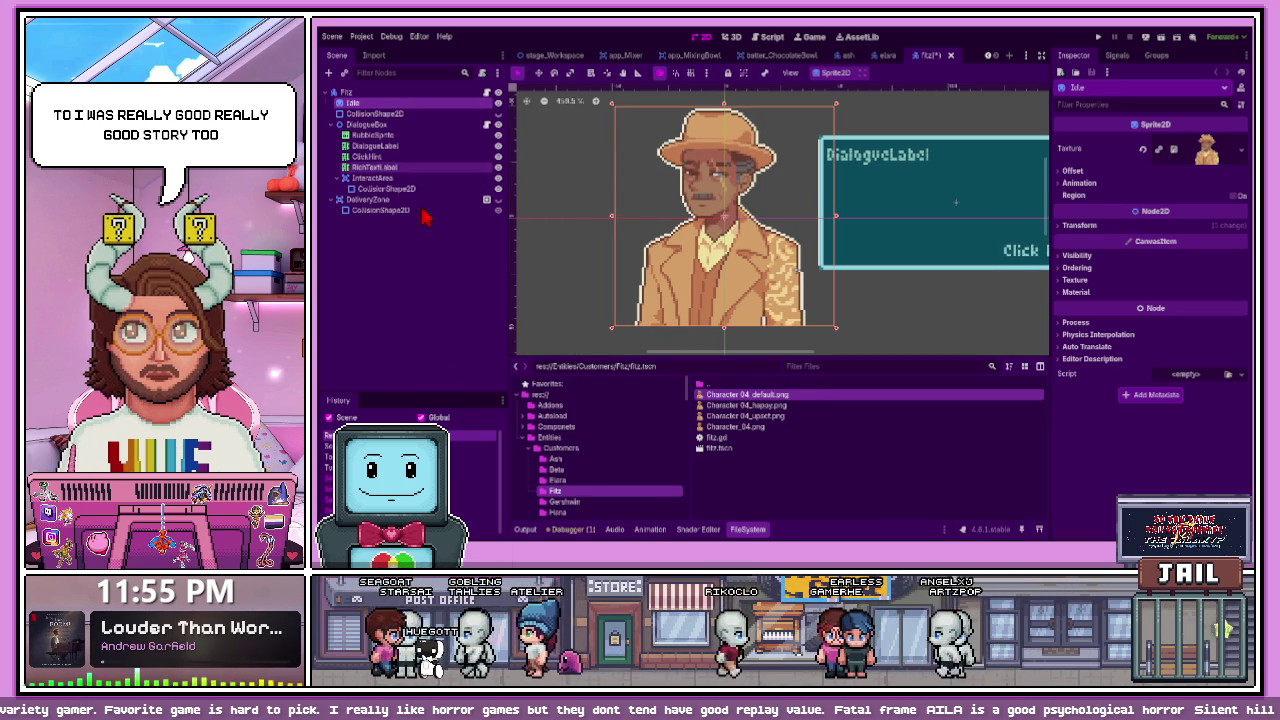
pyautogui.press('Return')
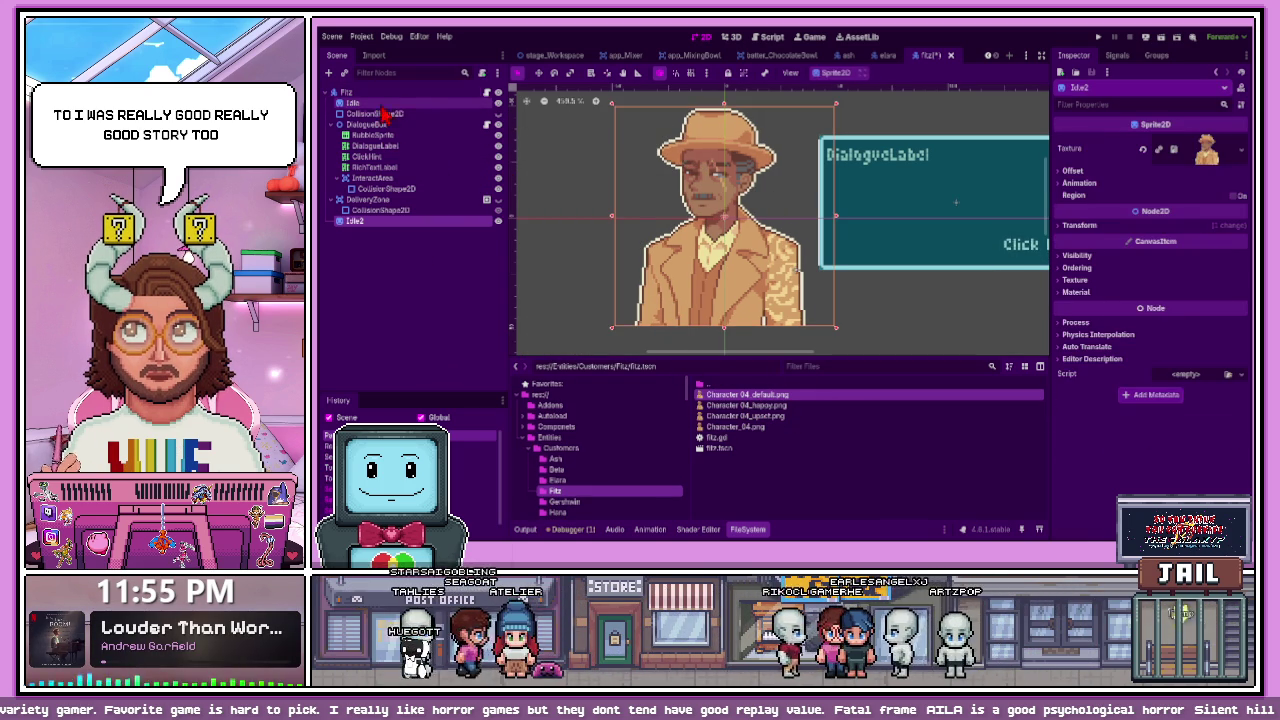
pyautogui.hotkey('ctrl', 'd')
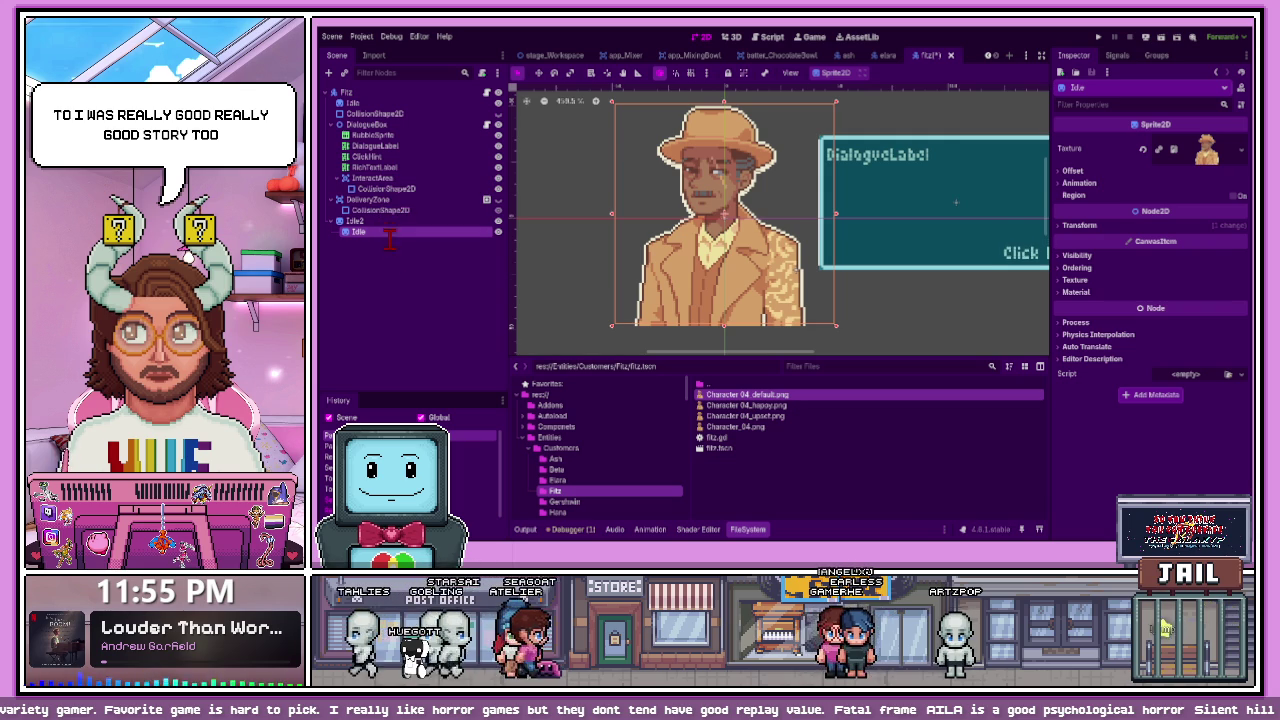
pyautogui.write('Idle3')
pyautogui.press('Return')
pyautogui.moveTo(376, 221); pyautogui.dragTo(372, 116)
pyautogui.moveTo(374, 231)
pyautogui.mouseDown()
pyautogui.moveTo(372, 118)
pyautogui.moveTo(358, 126)
pyautogui.moveTo(377, 121)
pyautogui.mouseUp()
# - Rename the Idle copies to Happy and Upset, hiding the Upset sprite
pyautogui.click(372, 113)
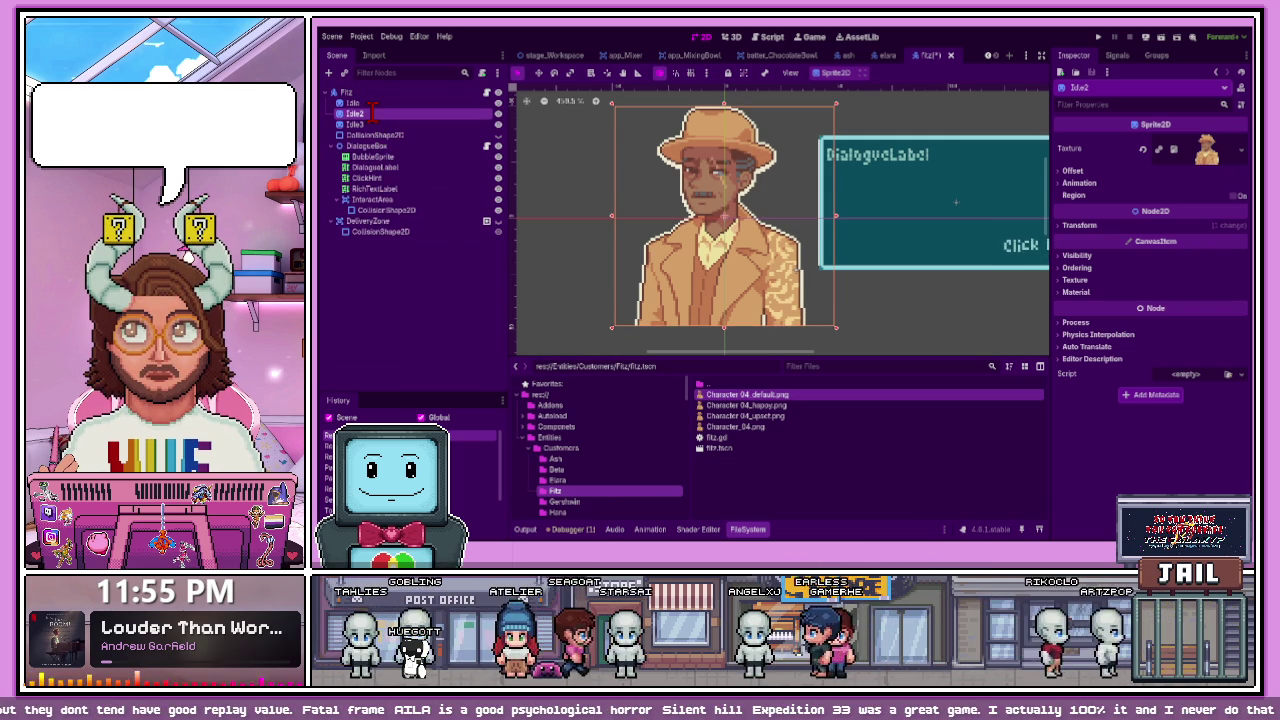
pyautogui.write('Happy')
pyautogui.click(376, 124)
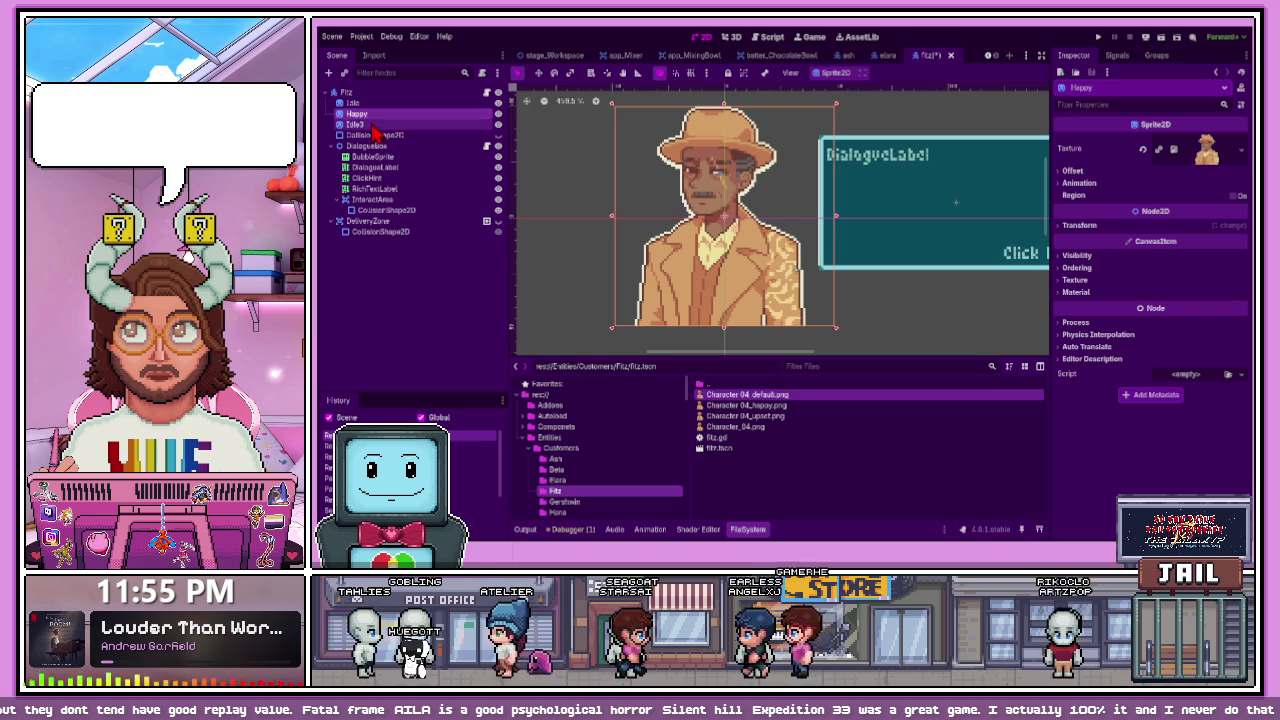
pyautogui.write('Upset')
pyautogui.press('Return')
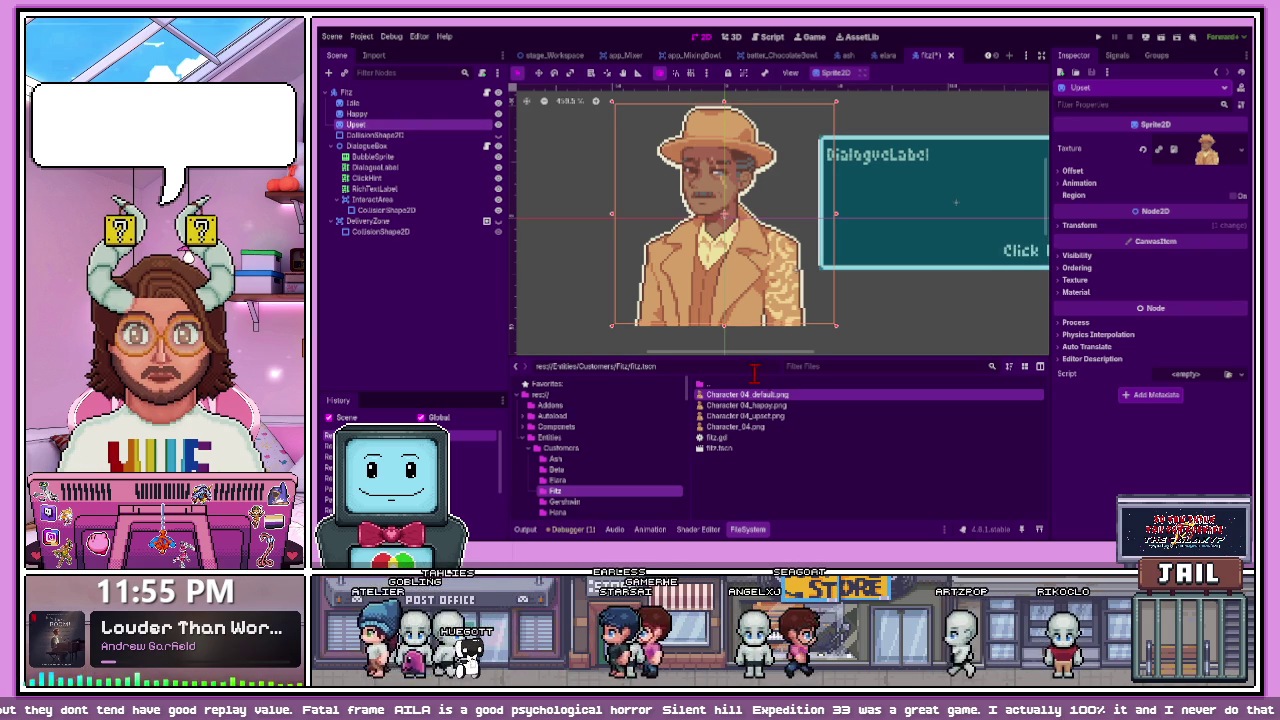
pyautogui.click(499, 124)
pyautogui.click(499, 113)
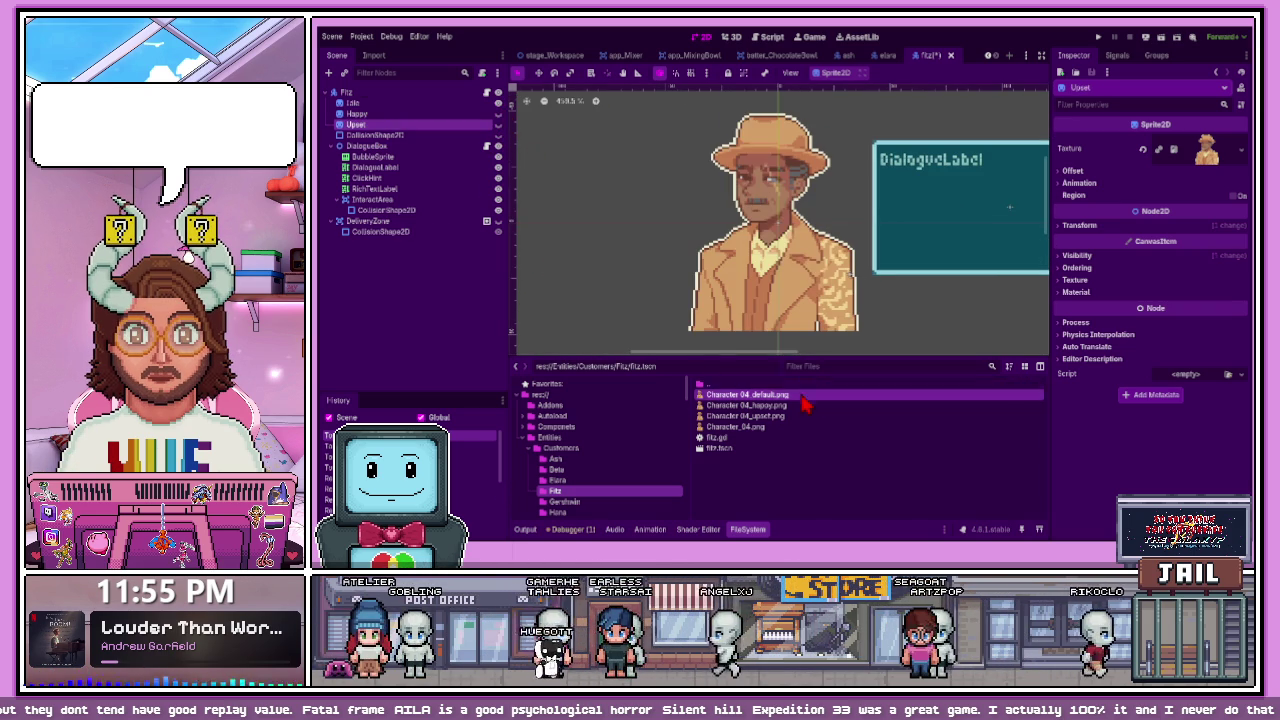
# - Give the Happy and Upset sprites Fitz's happy and upset portrait images
pyautogui.moveTo(760, 395); pyautogui.dragTo(394, 118)
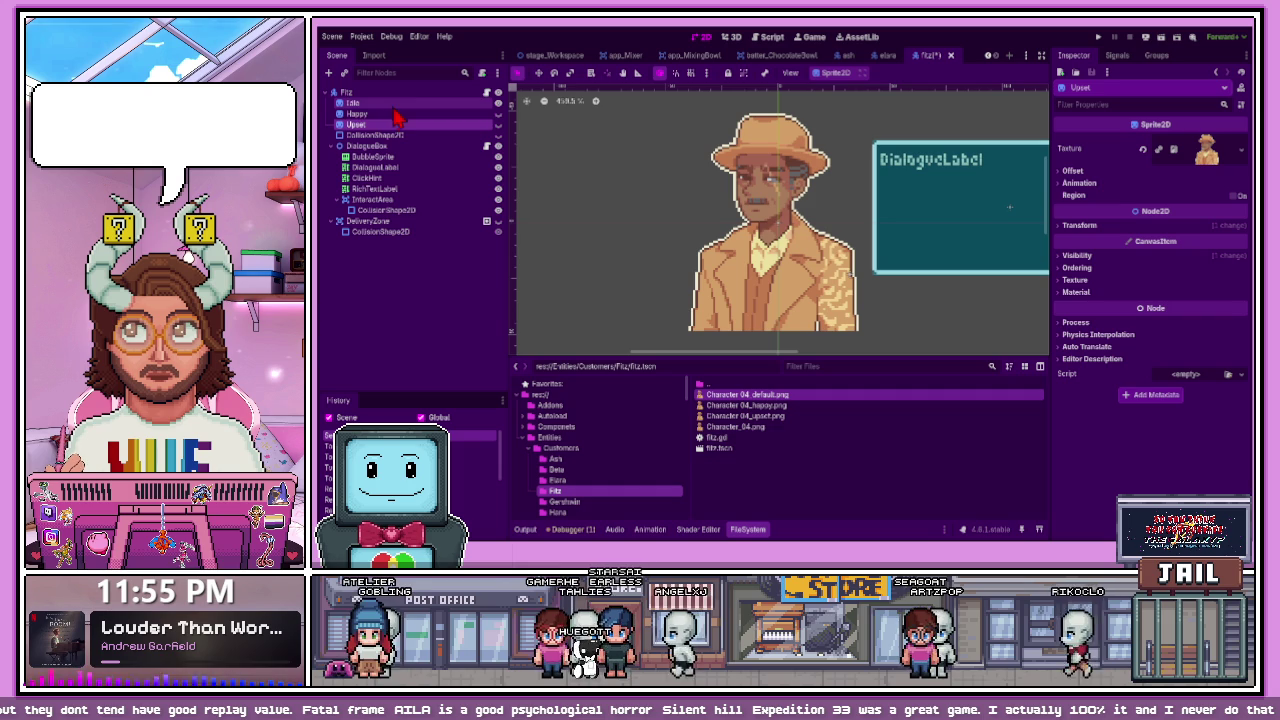
pyautogui.click(499, 114)
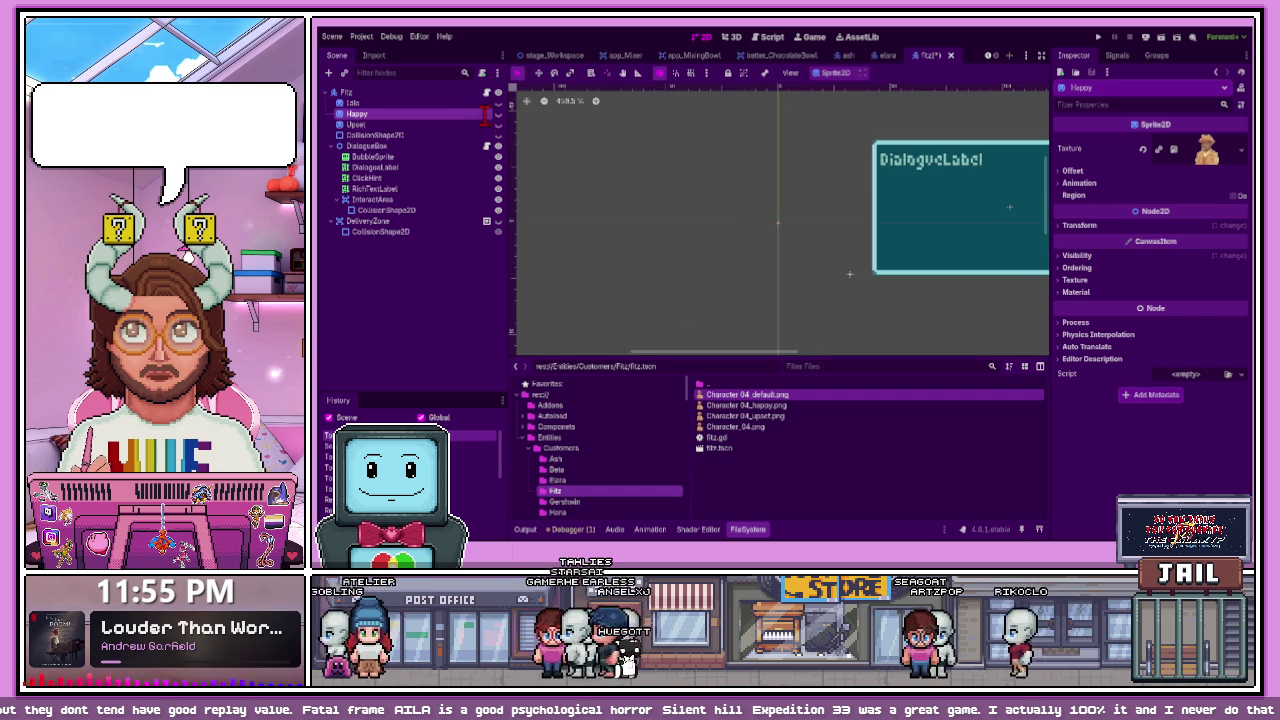
pyautogui.click(499, 114)
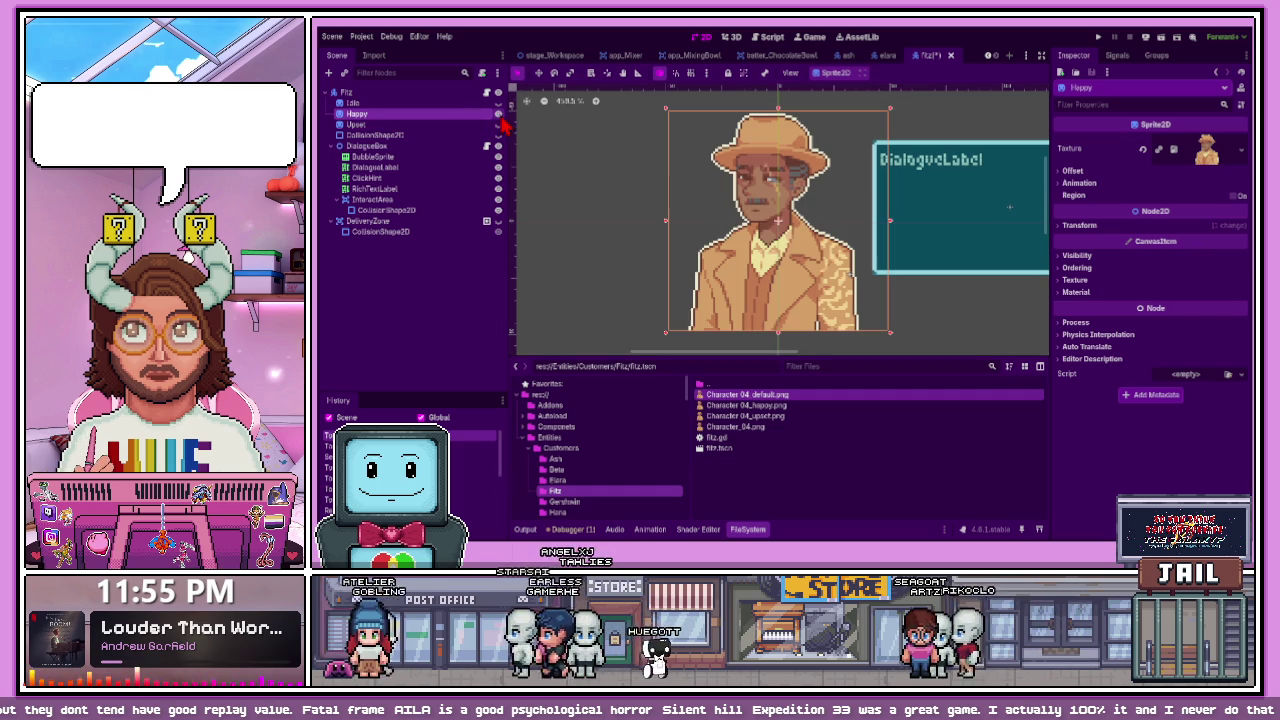
pyautogui.click(763, 407)
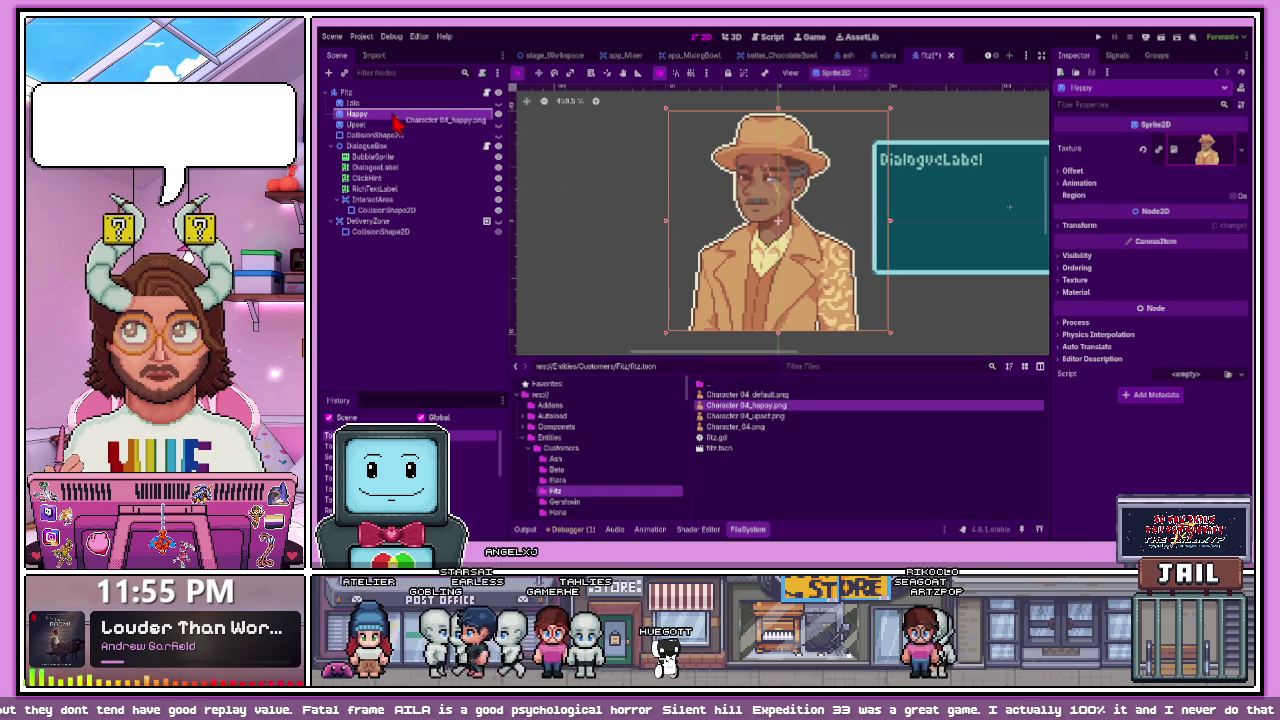
pyautogui.click(499, 124)
pyautogui.click(499, 114)
pyautogui.click(499, 124)
pyautogui.click(748, 416)
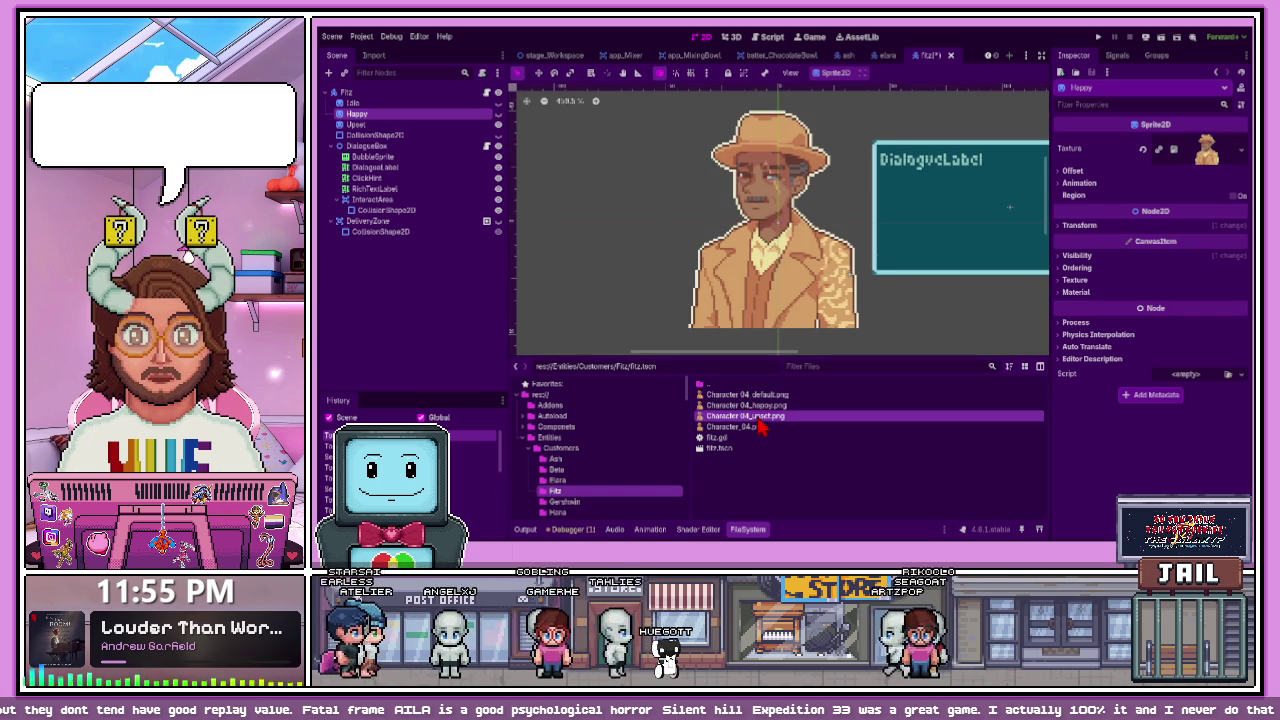
# - Hide Upset, show Idle again, and save the Fitz scene
pyautogui.click(423, 124)
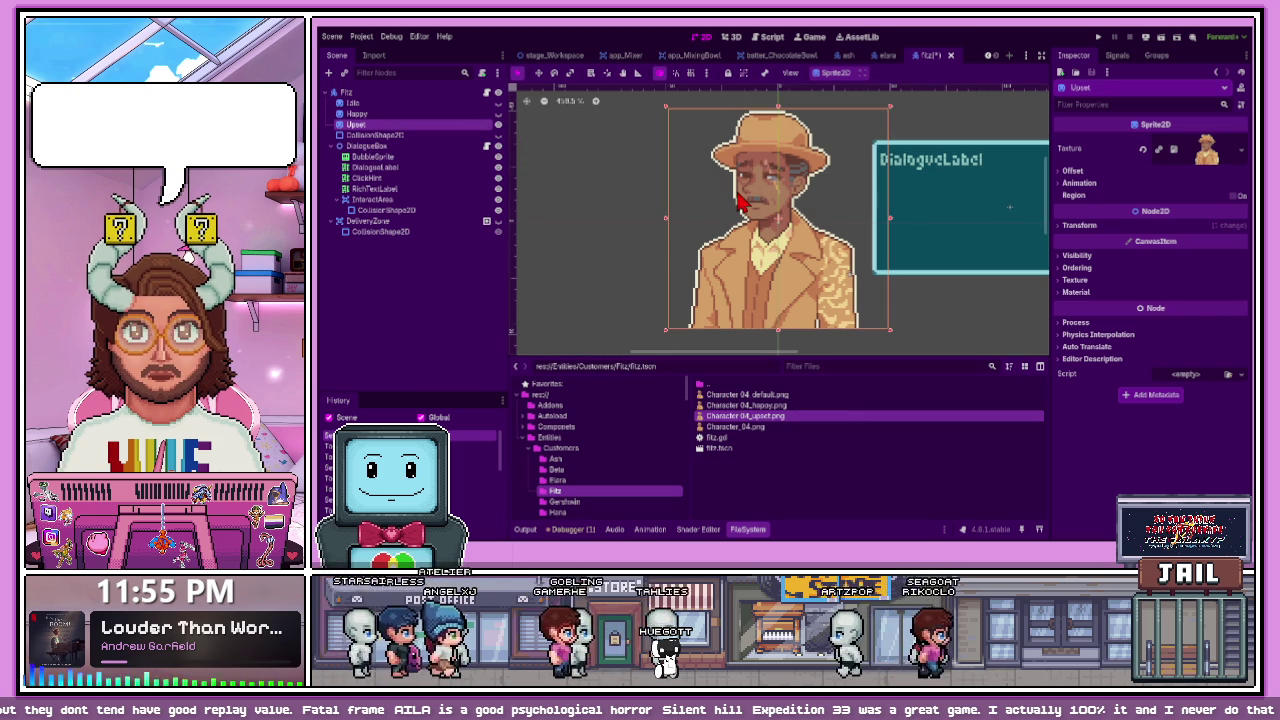
pyautogui.click(499, 124)
pyautogui.click(499, 103)
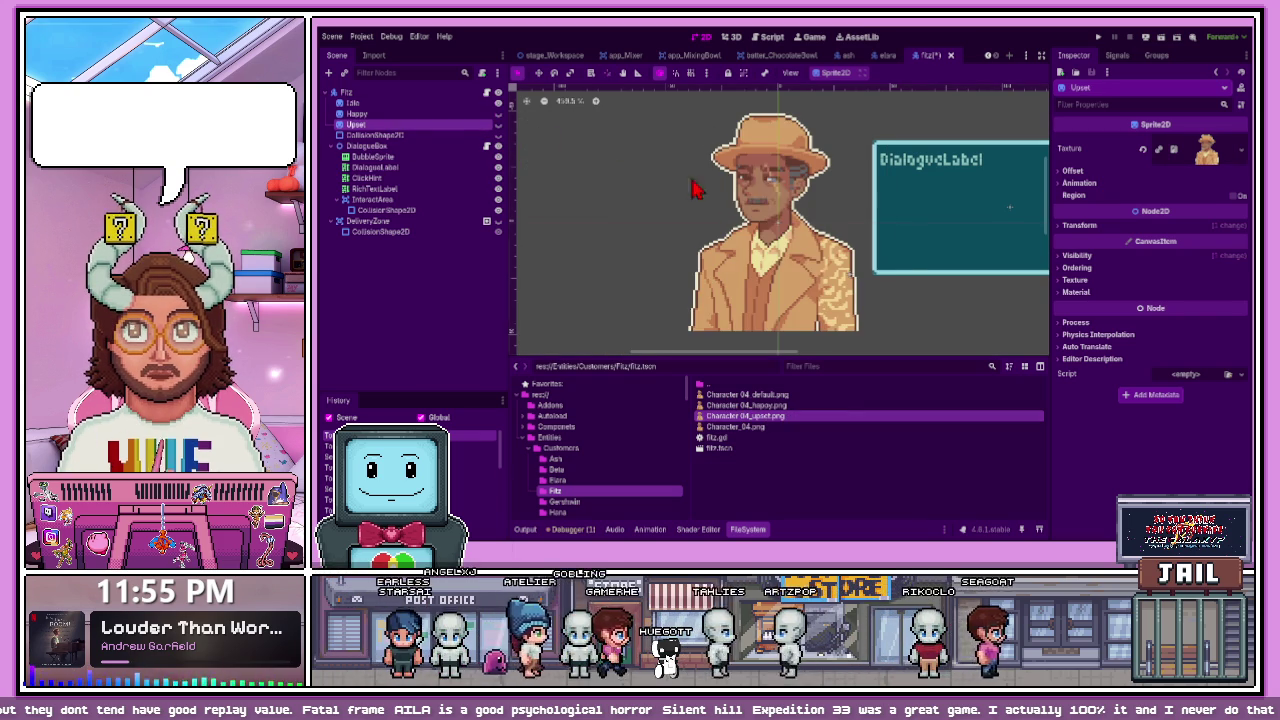
pyautogui.click(697, 190)
pyautogui.hotkey('ctrl', 's')
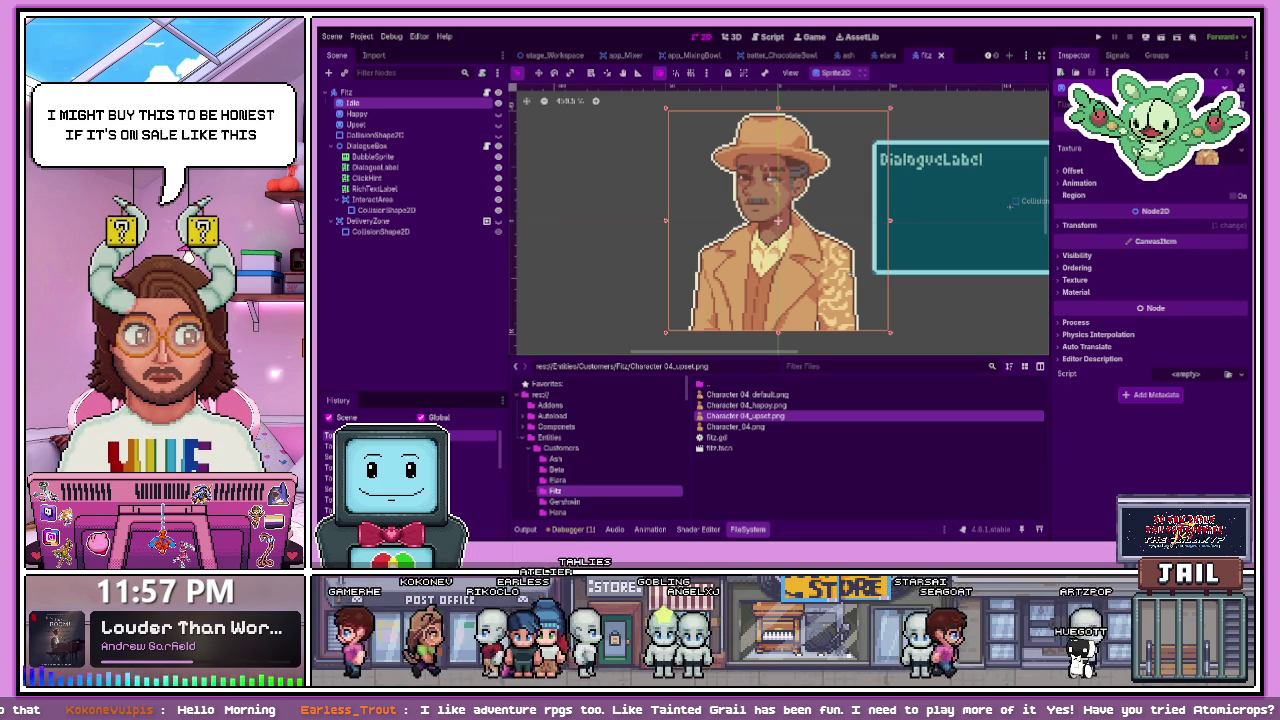
# - Add Atomicrops to the Steam cart at $2.99 and dismiss the cart confirmation
pyautogui.hotkey('alt', 'Tab')
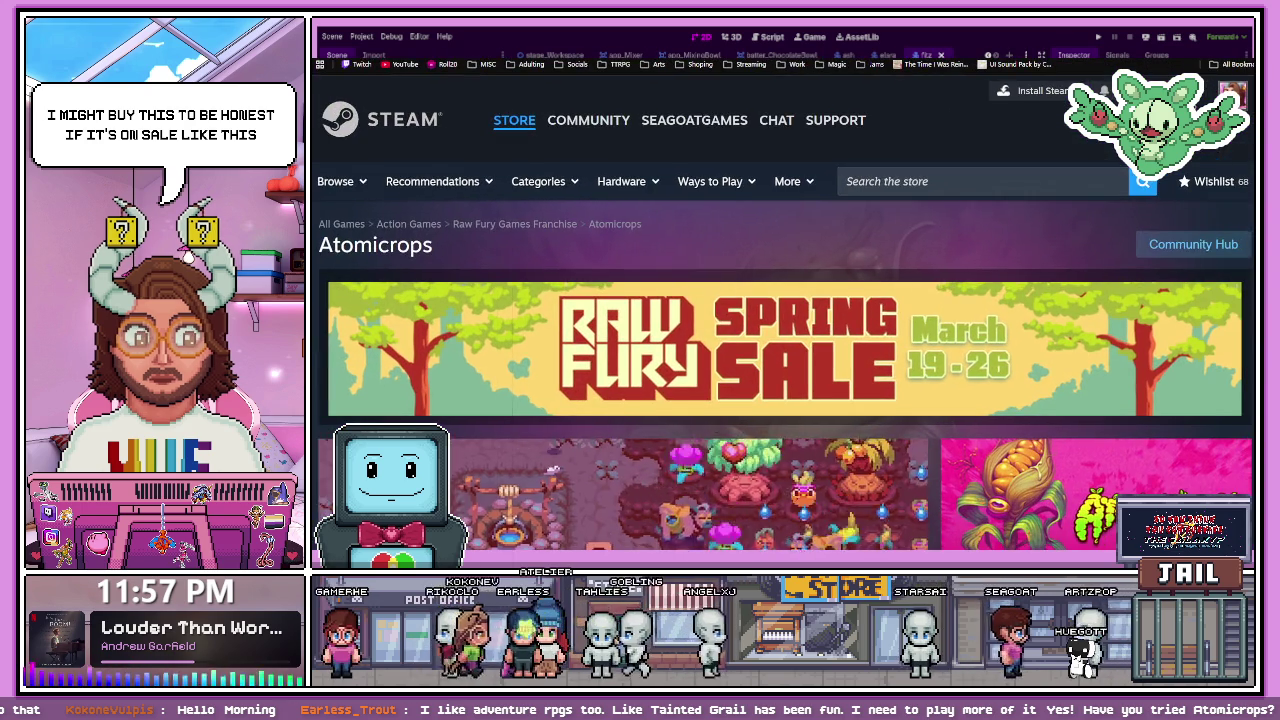
pyautogui.scroll(-2, 785, 320)
pyautogui.scroll(-5, 785, 313)
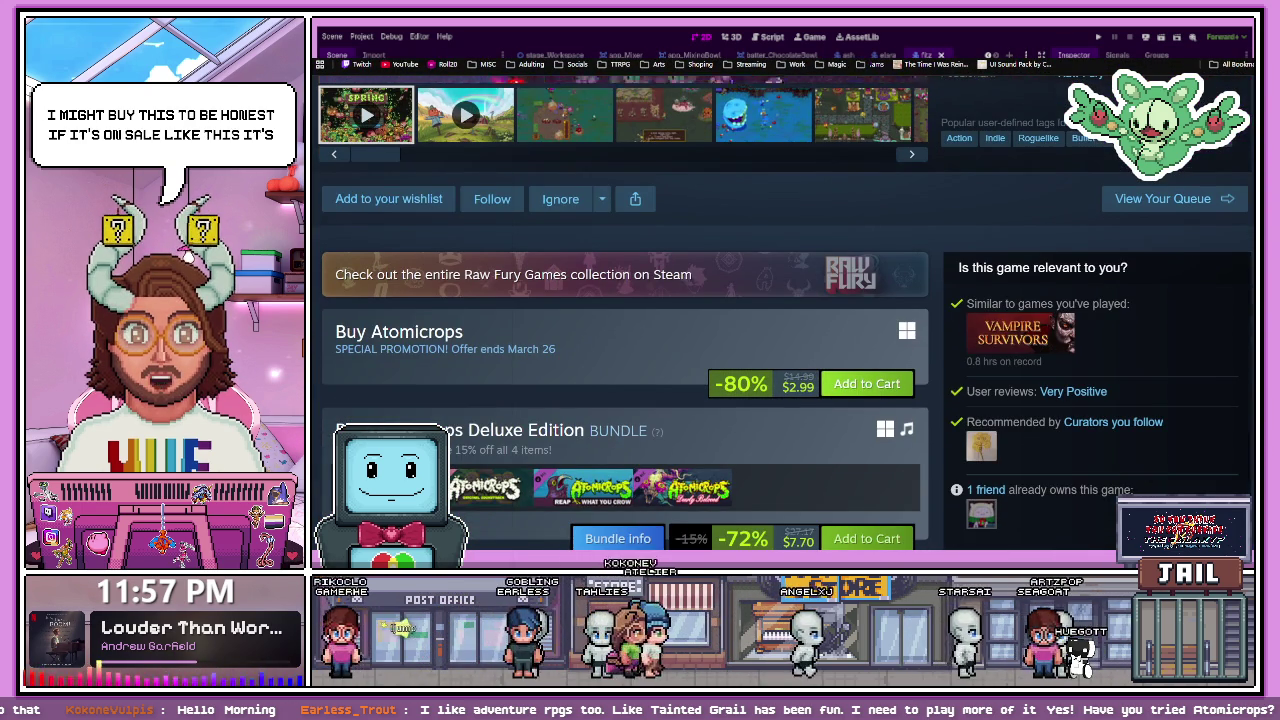
pyautogui.click(866, 384)
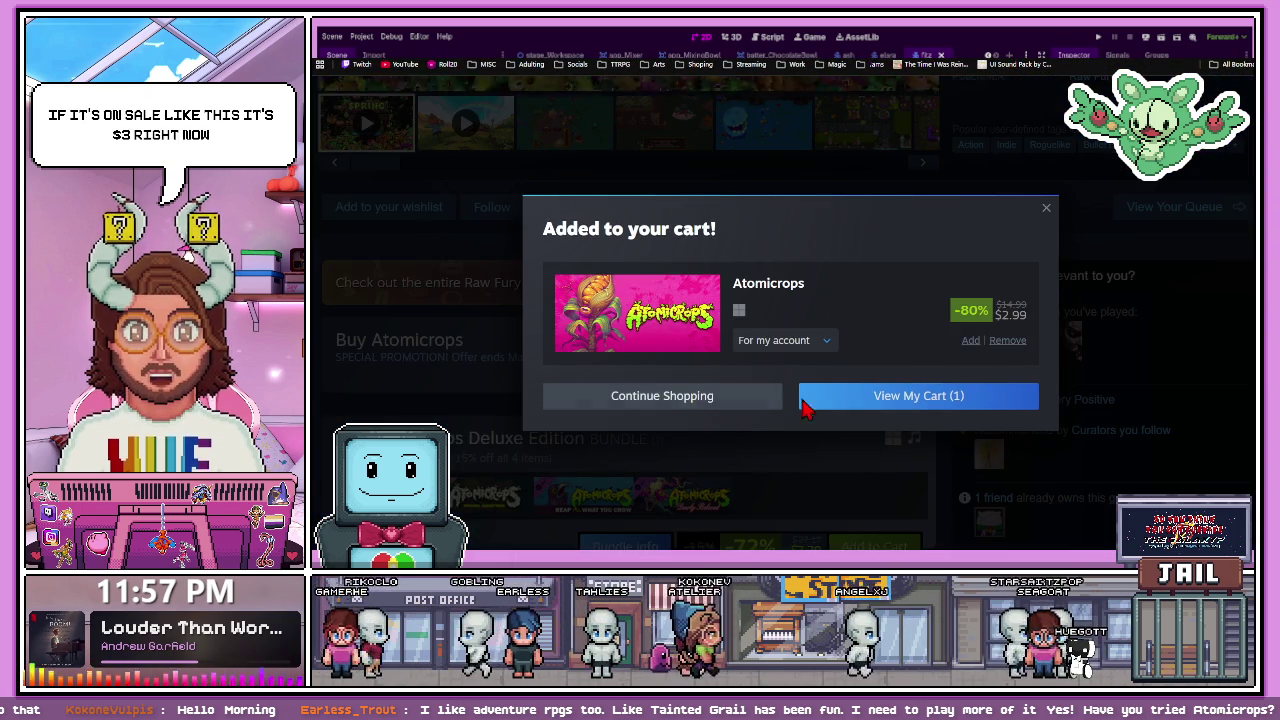
pyautogui.click(1046, 203)
pyautogui.scroll(6, 693, 414)
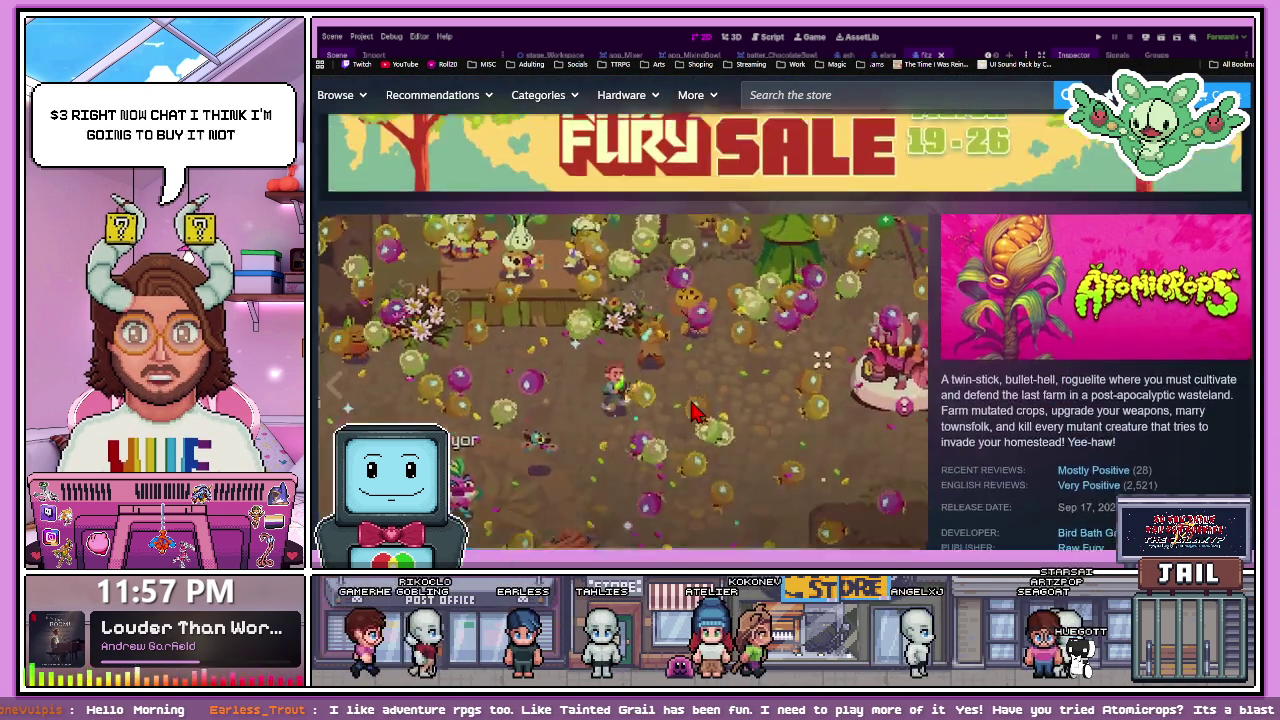
pyautogui.scroll(-3, 492, 447)
pyautogui.scroll(1, 487, 436)
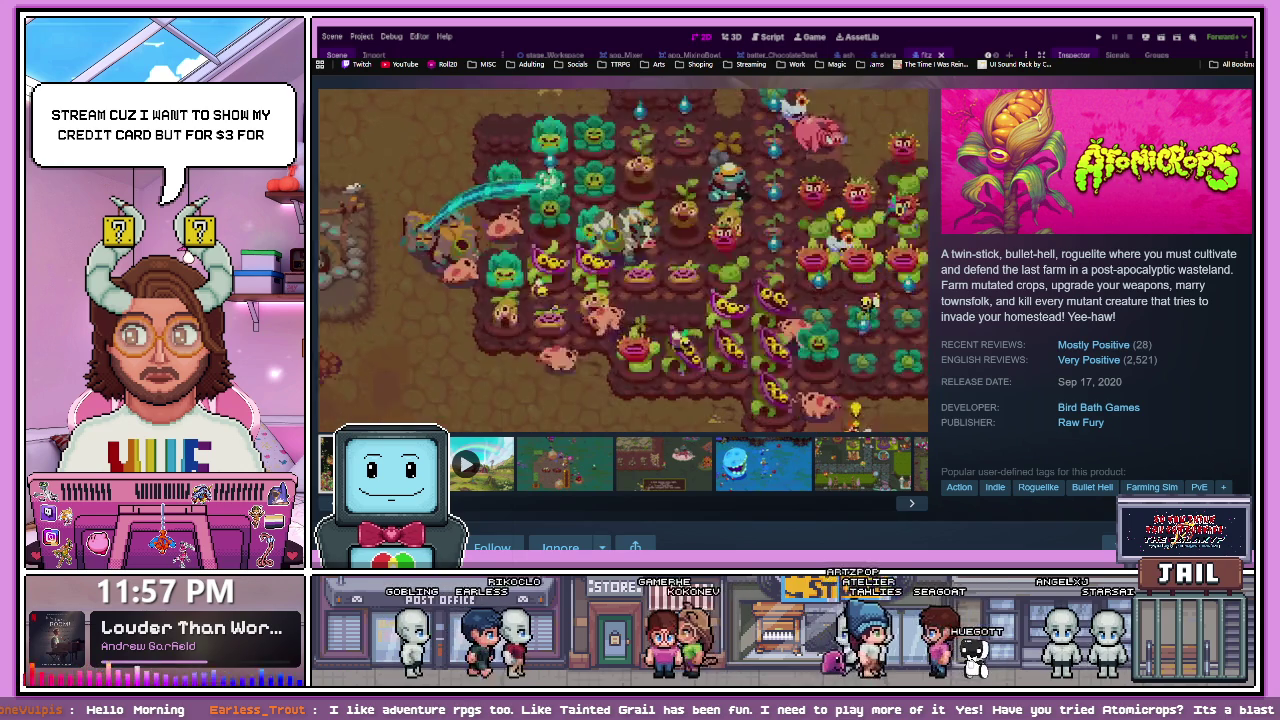
pyautogui.scroll(2, 618, 447)
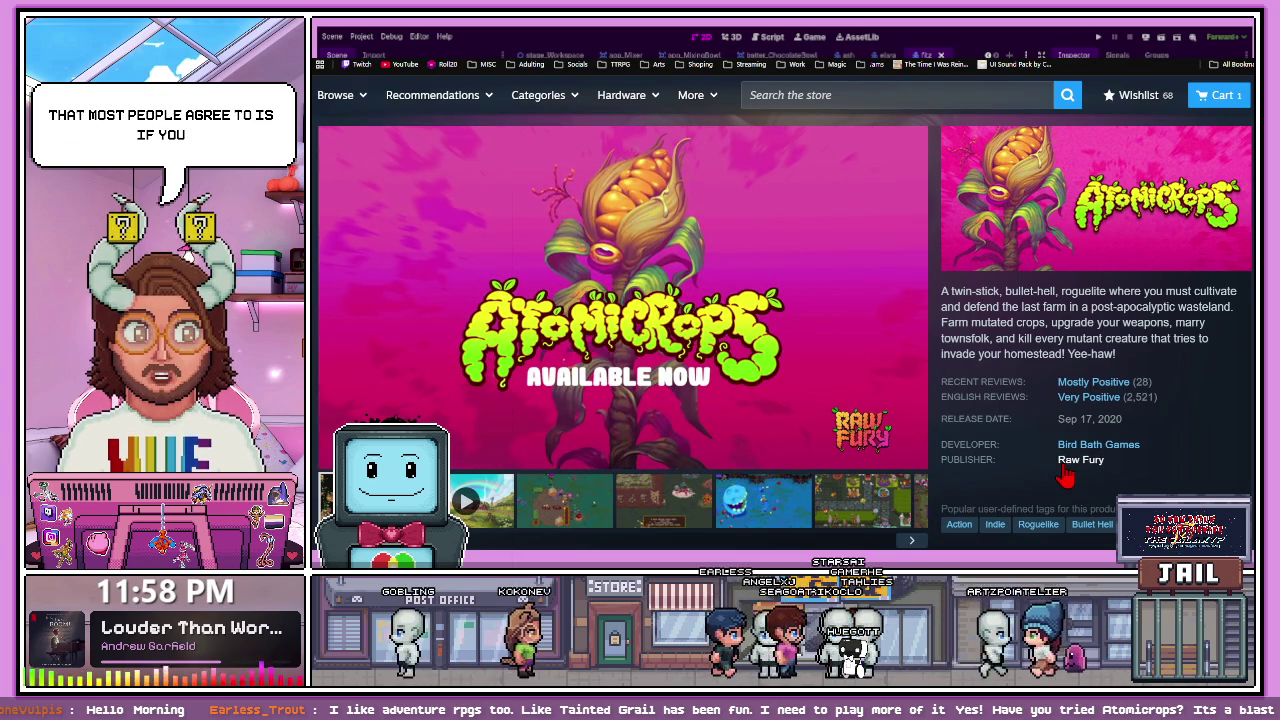
# - Replay the Atomicrops trailer and skip ahead through it to the monster scene
pyautogui.moveTo(705, 390)
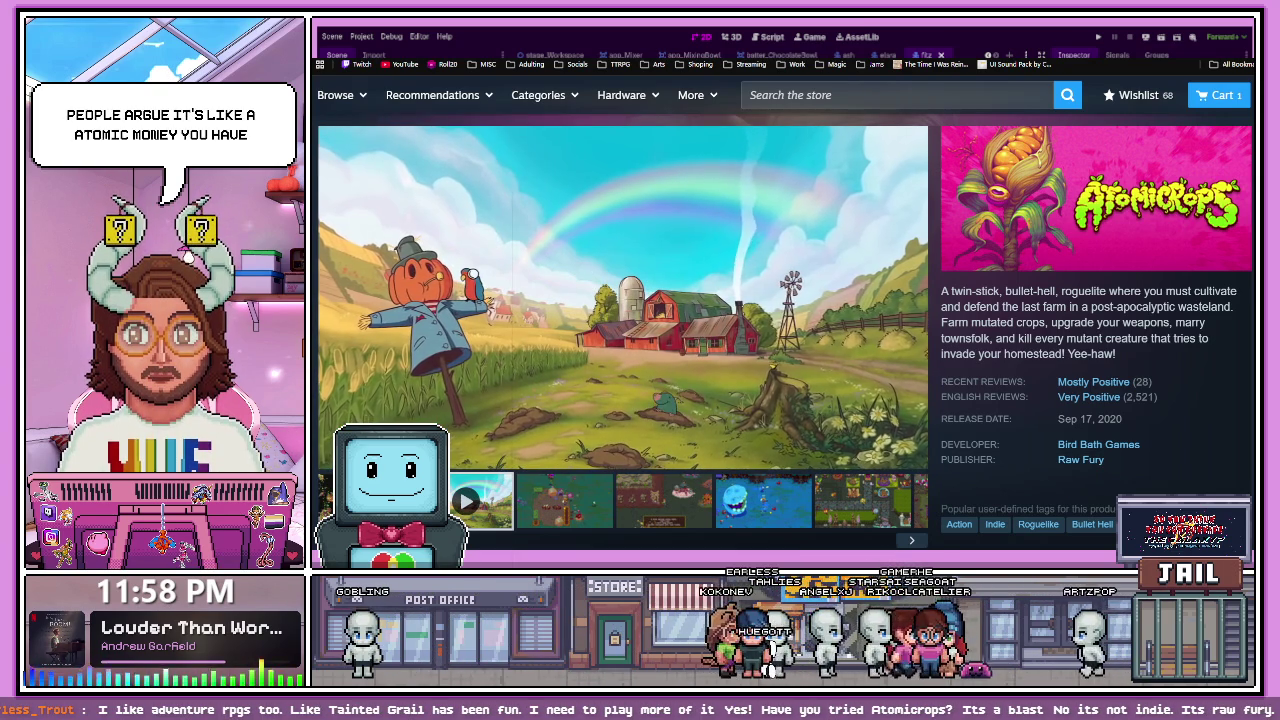
pyautogui.click(705, 362)
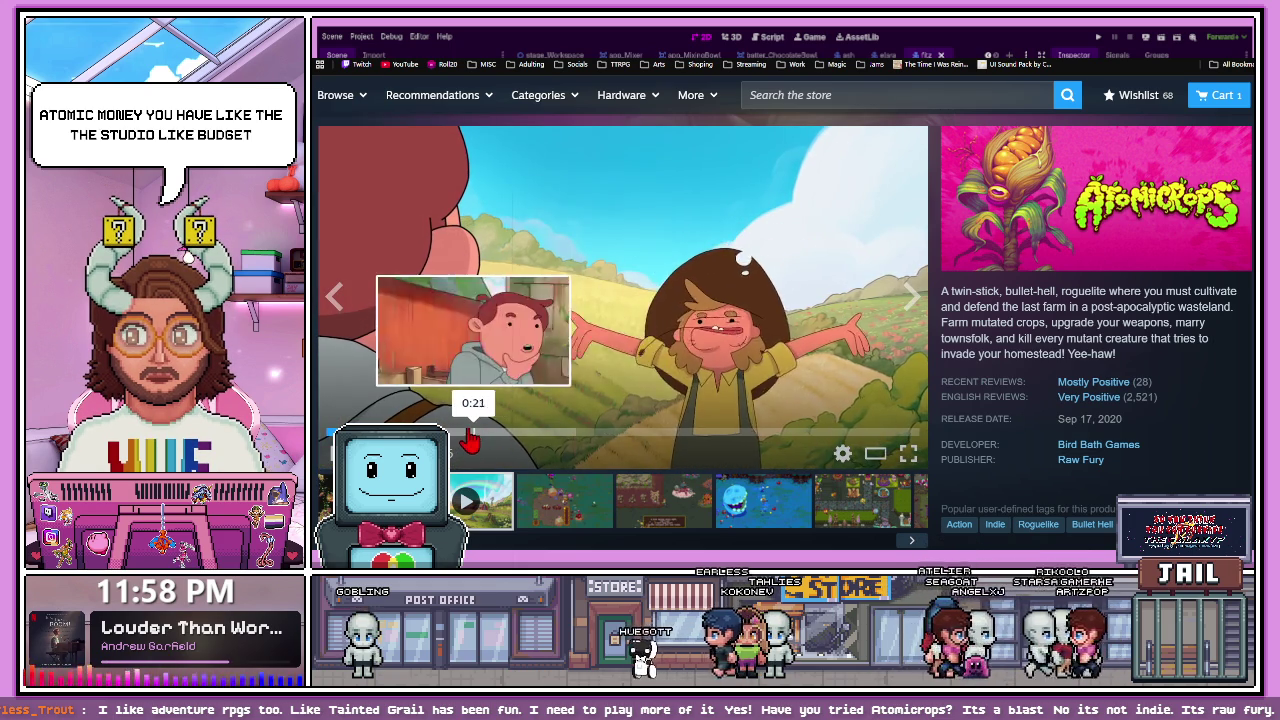
pyautogui.click(467, 442)
pyautogui.click(557, 442)
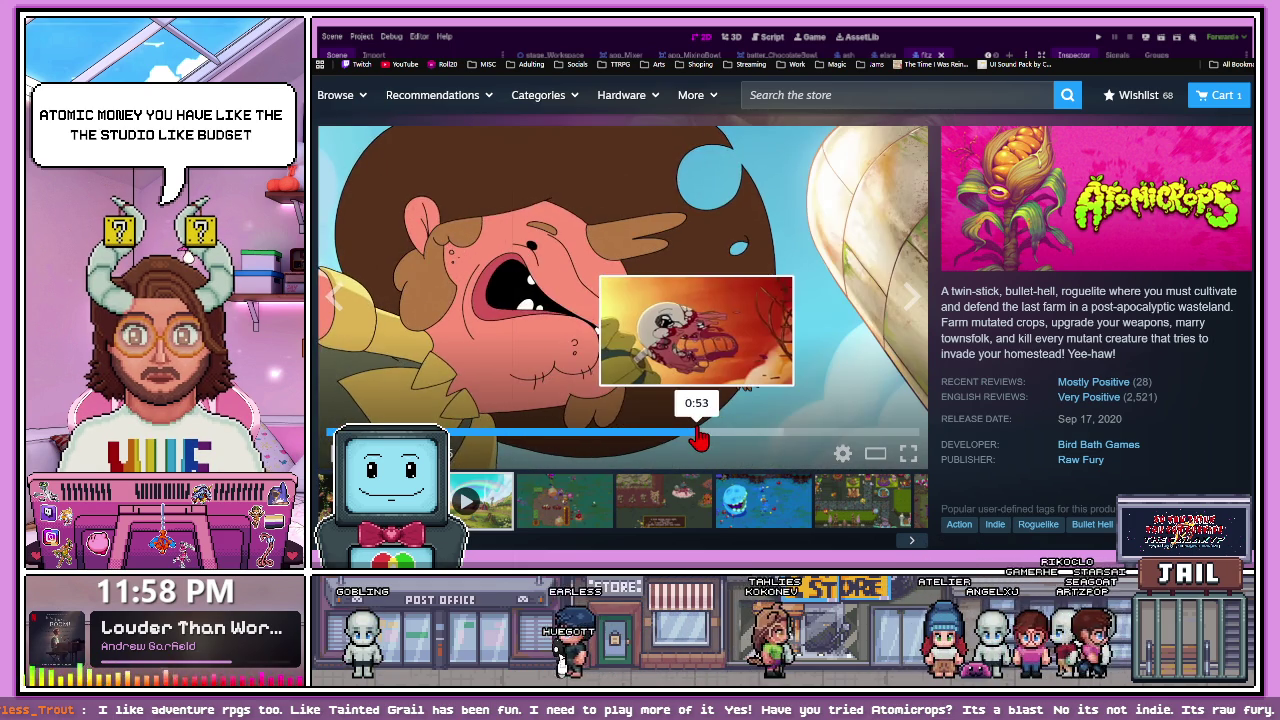
pyautogui.click(696, 440)
# - Browse the Atomicrops gameplay screenshots, including the fireball, Bubble Shield, boss-fight and SPRING shots
pyautogui.click(565, 505)
pyautogui.click(678, 515)
pyautogui.click(762, 505)
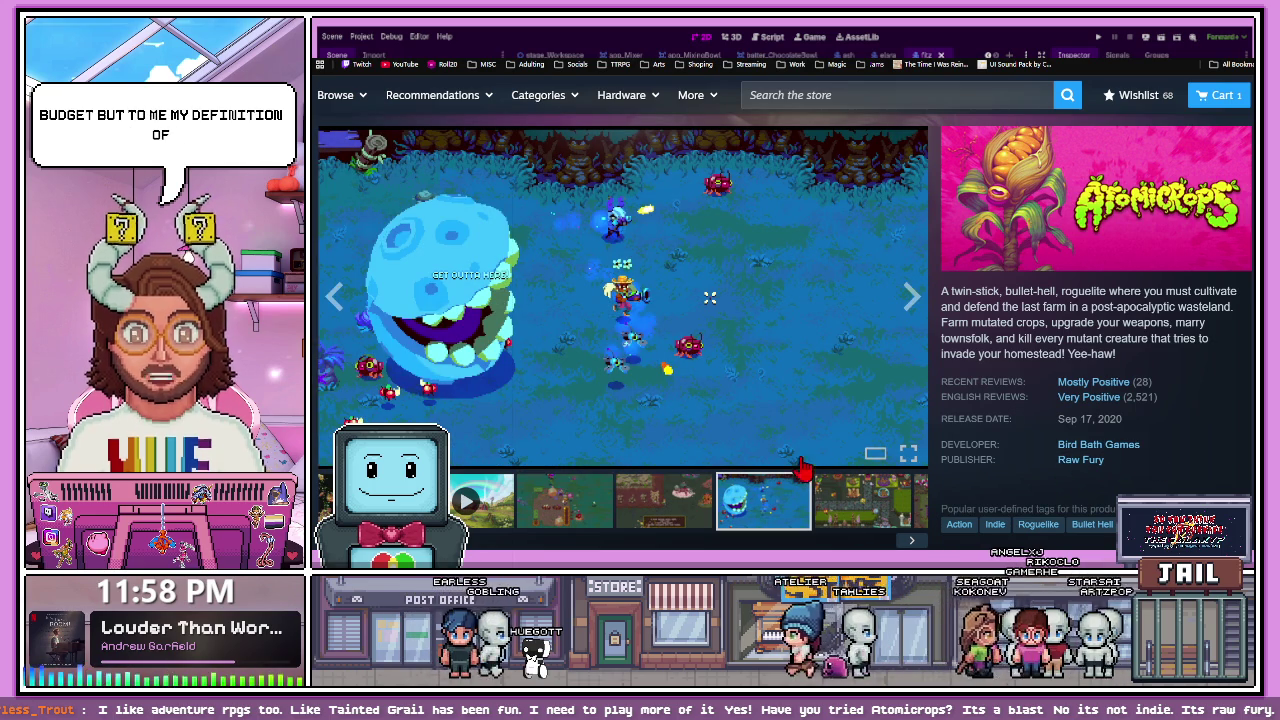
pyautogui.click(838, 523)
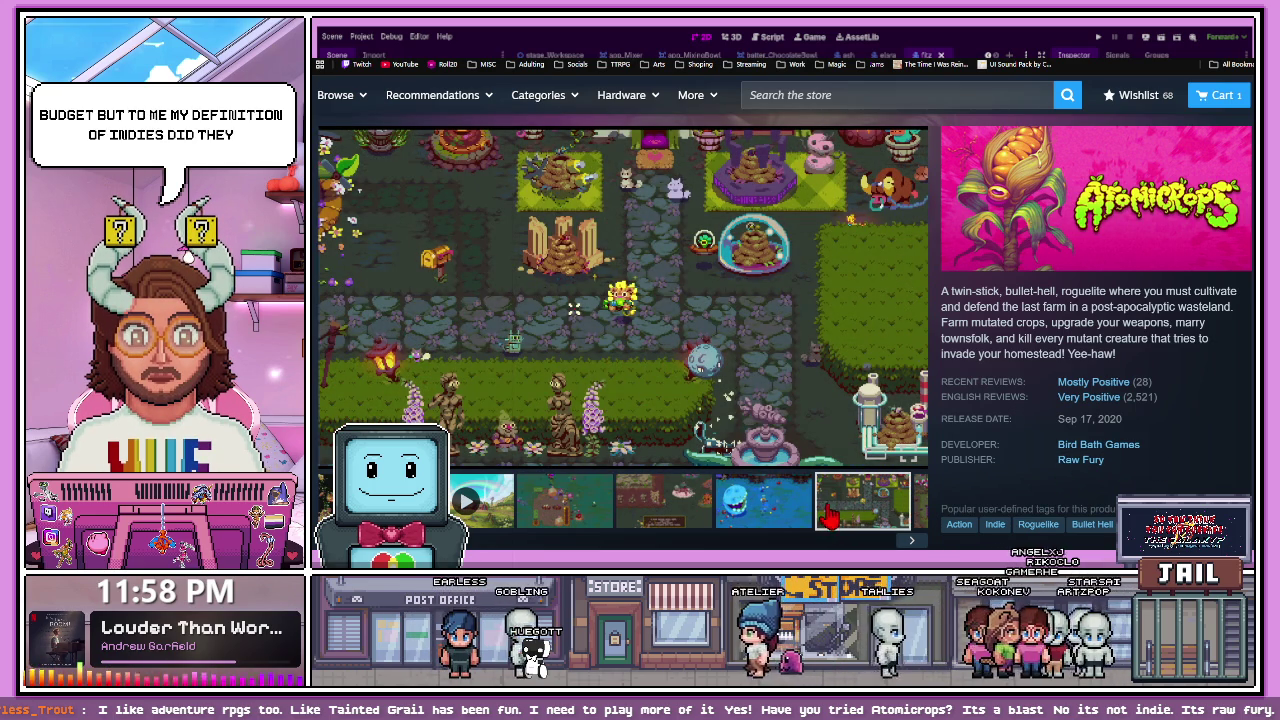
pyautogui.scroll(-1, 908, 540)
pyautogui.click(912, 488)
pyautogui.click(912, 488)
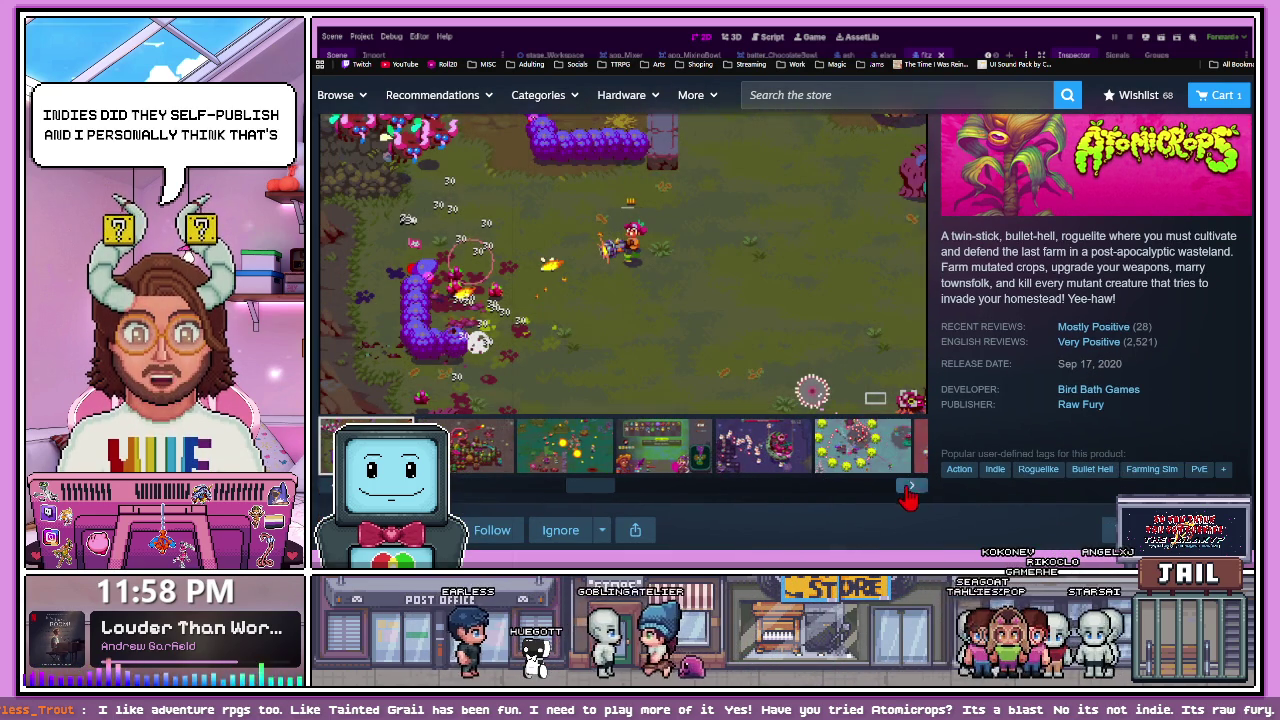
pyautogui.click(670, 460)
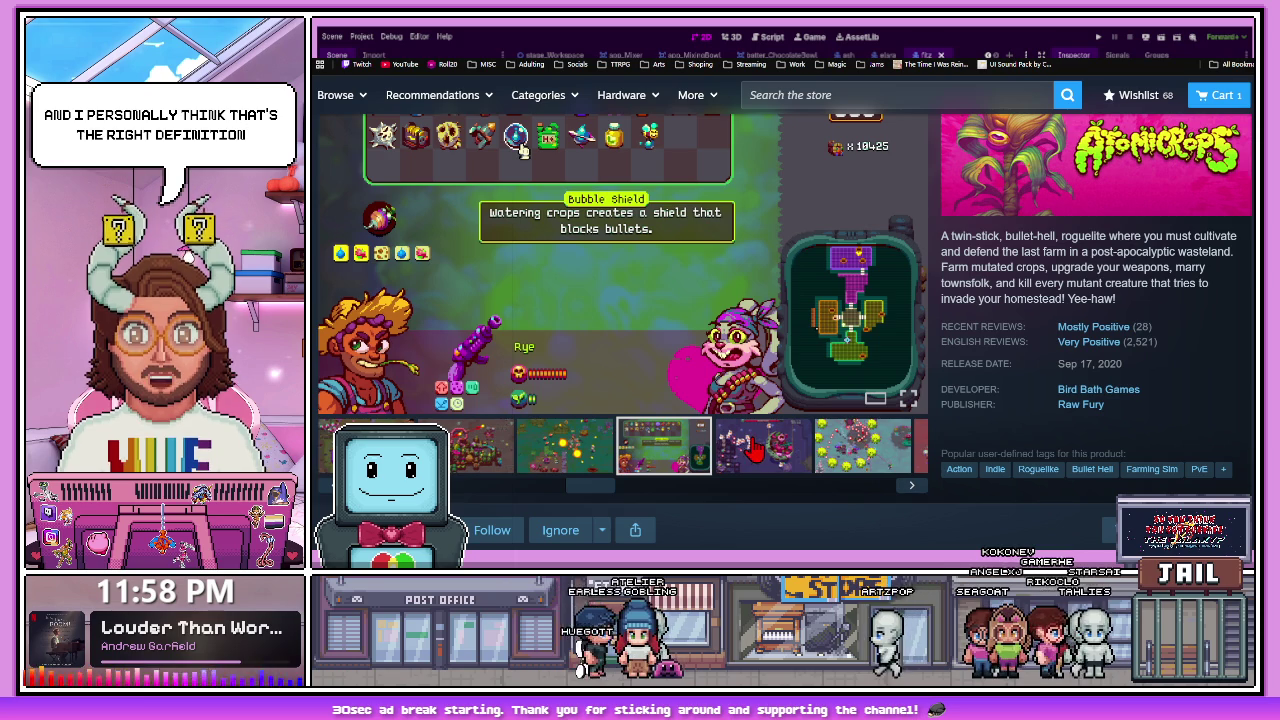
pyautogui.click(843, 462)
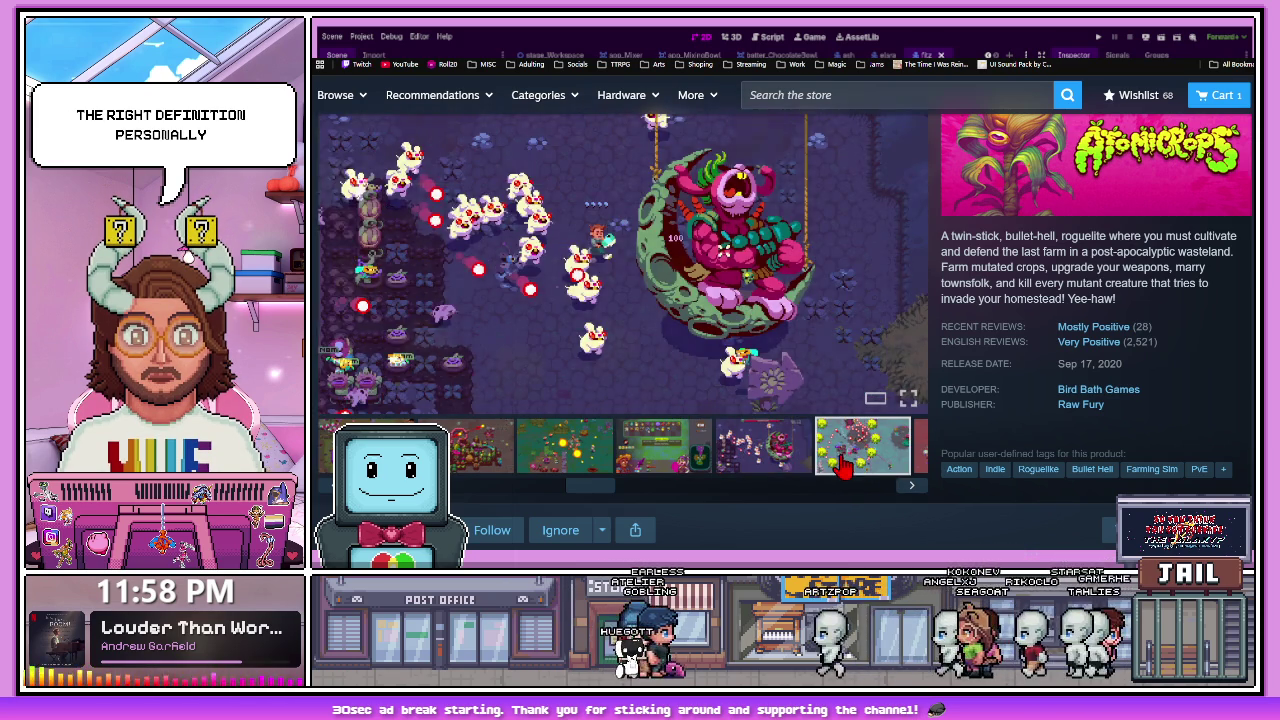
pyautogui.click(912, 484)
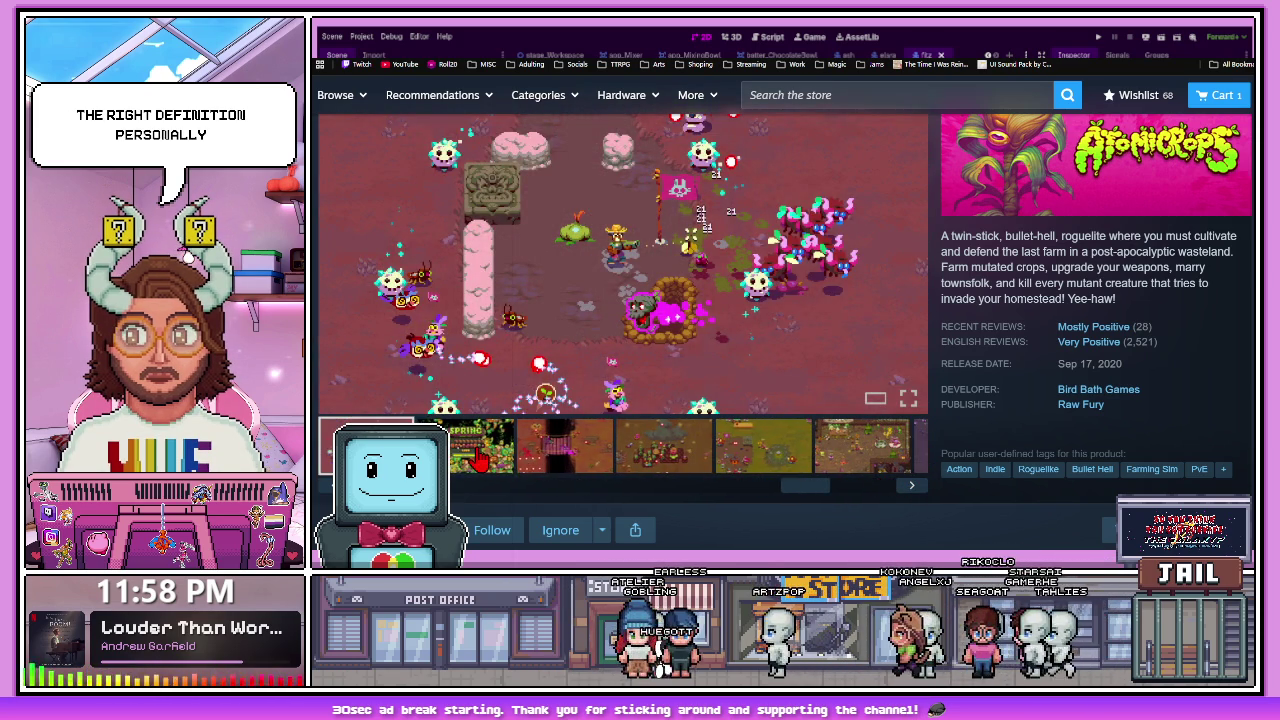
pyautogui.click(480, 458)
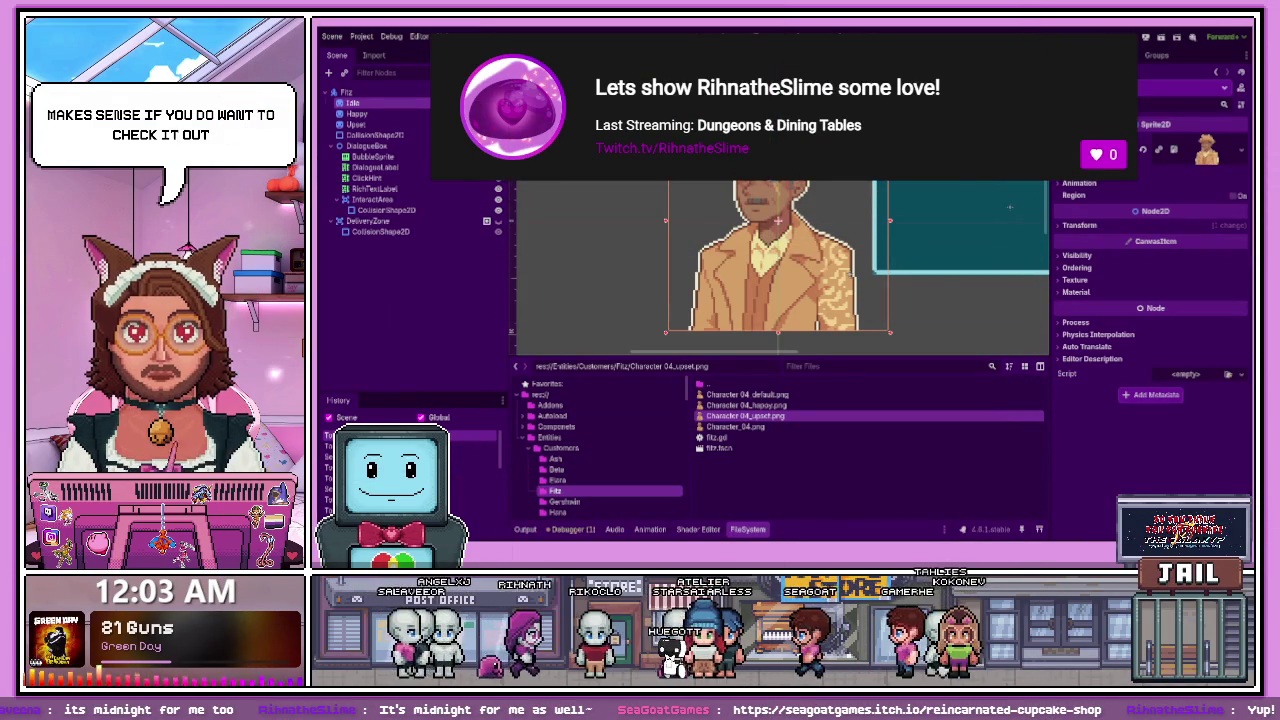
# - Switch from the Steam store back to the Godot editor showing fitz.tscn
pyautogui.hotkey('alt', 'Tab')
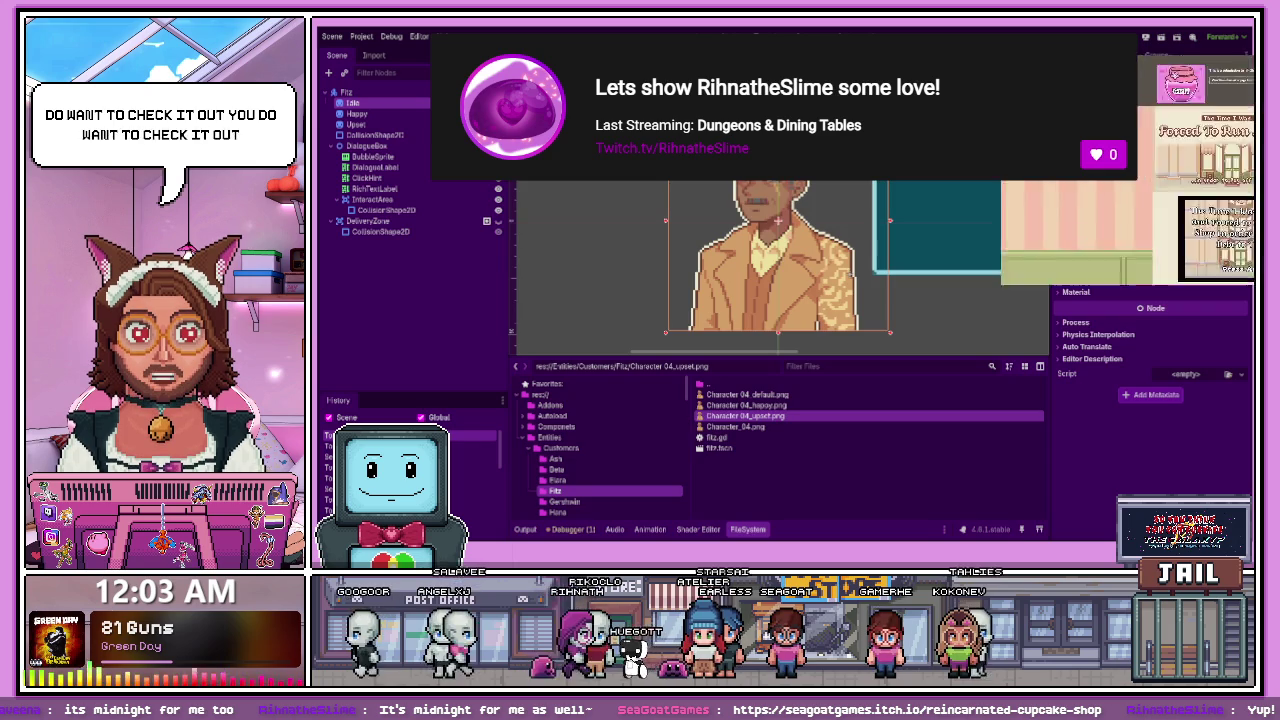
# - Start the embedded Cupcake Shop game and scroll through its Controls and Quick Guide sections
pyautogui.click(787, 400)
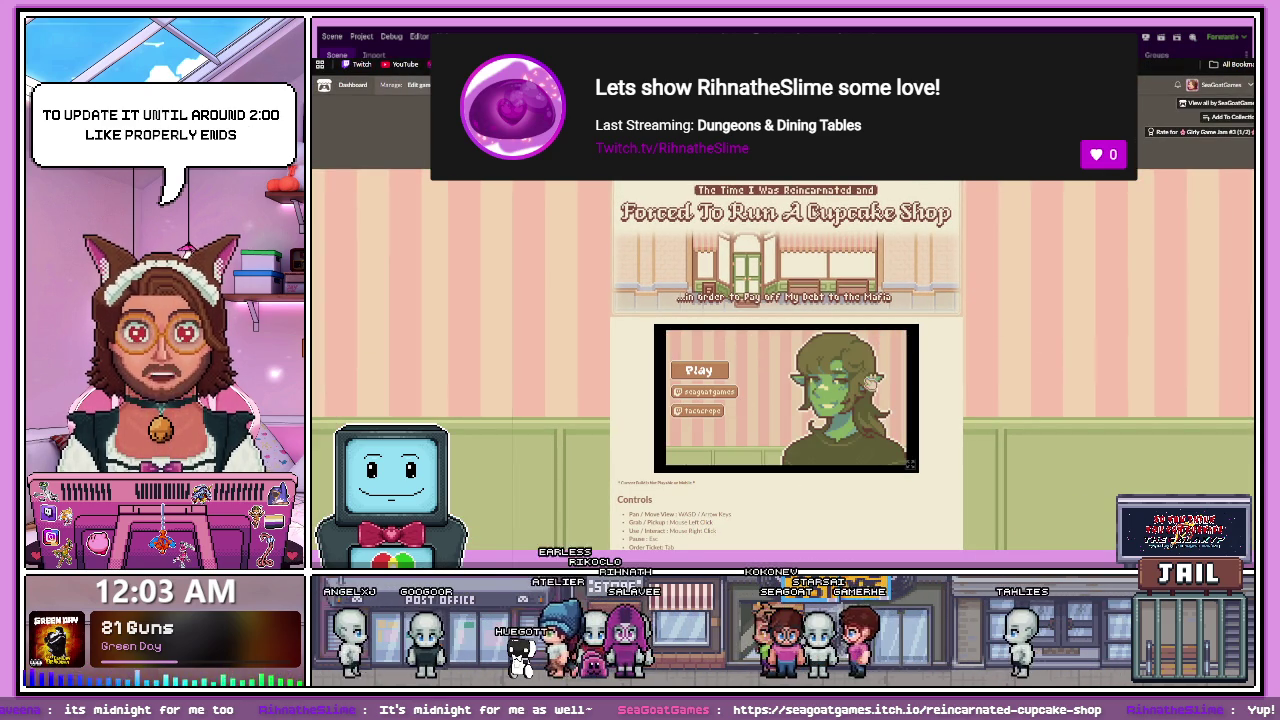
pyautogui.scroll(-1, 785, 360)
pyautogui.scroll(-2, 787, 360)
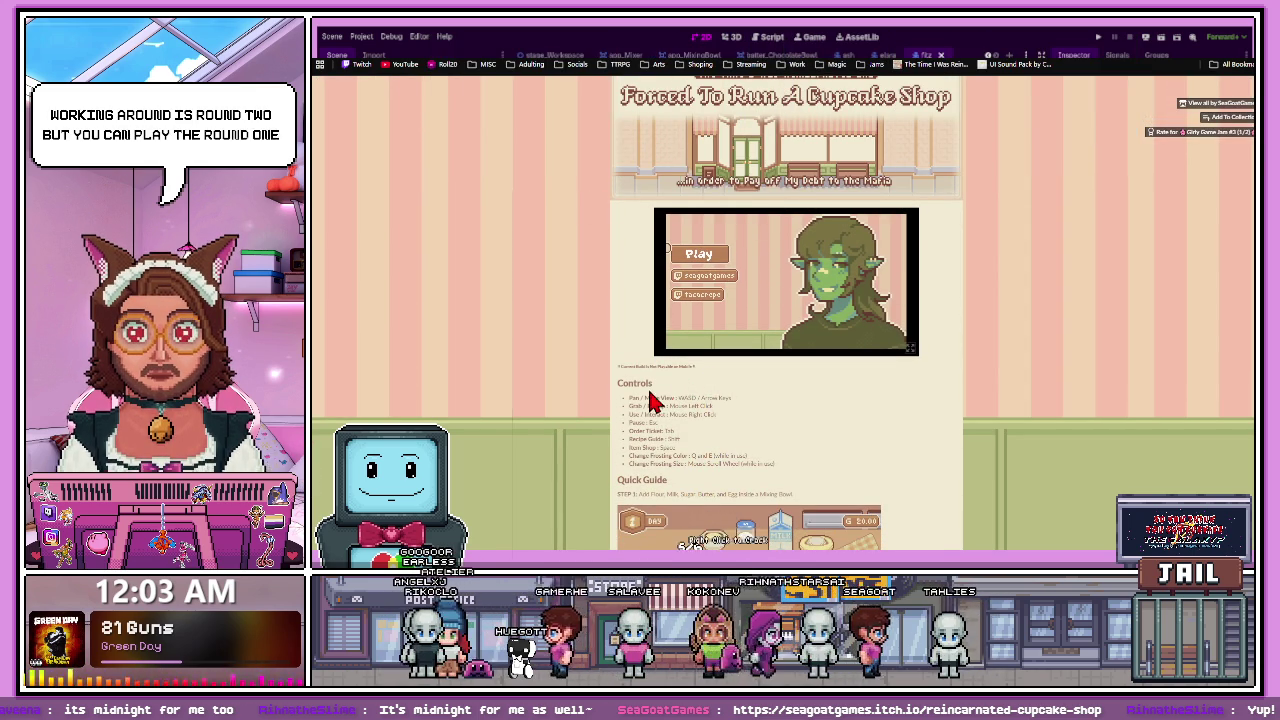
pyautogui.scroll(-5, 660, 398)
pyautogui.scroll(-1, 670, 400)
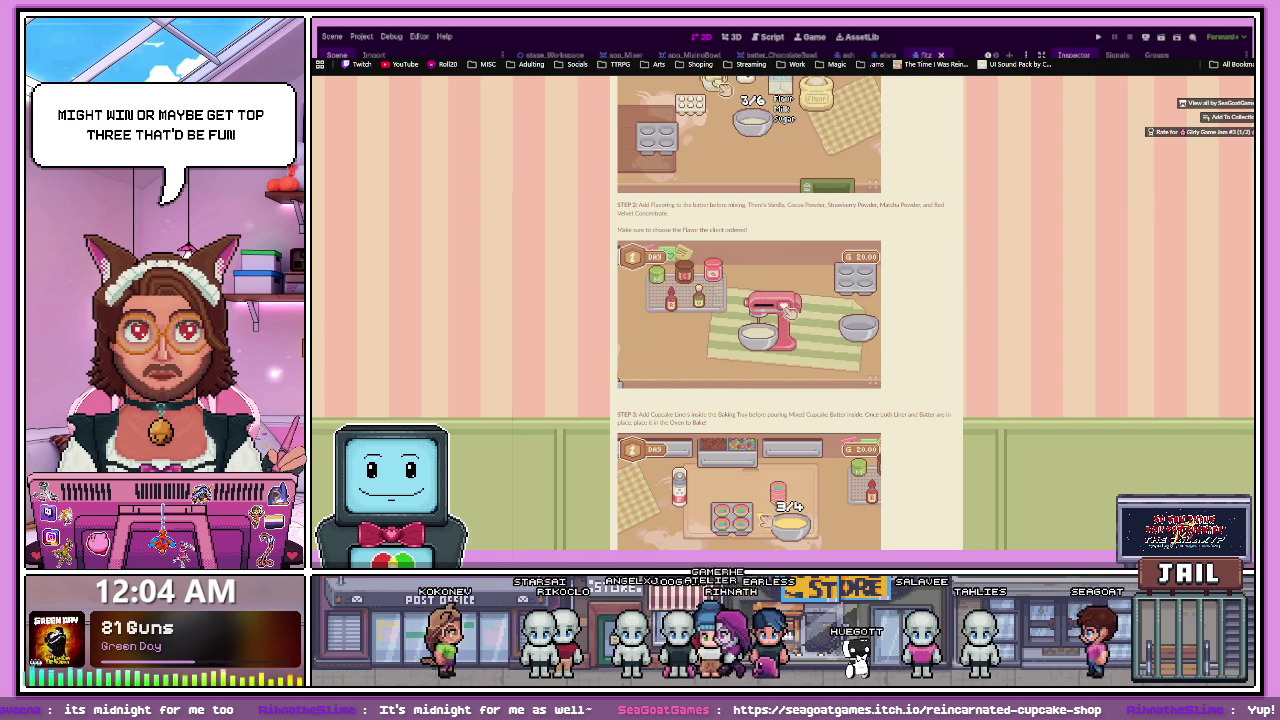
pyautogui.hotkey('alt', 'Tab')
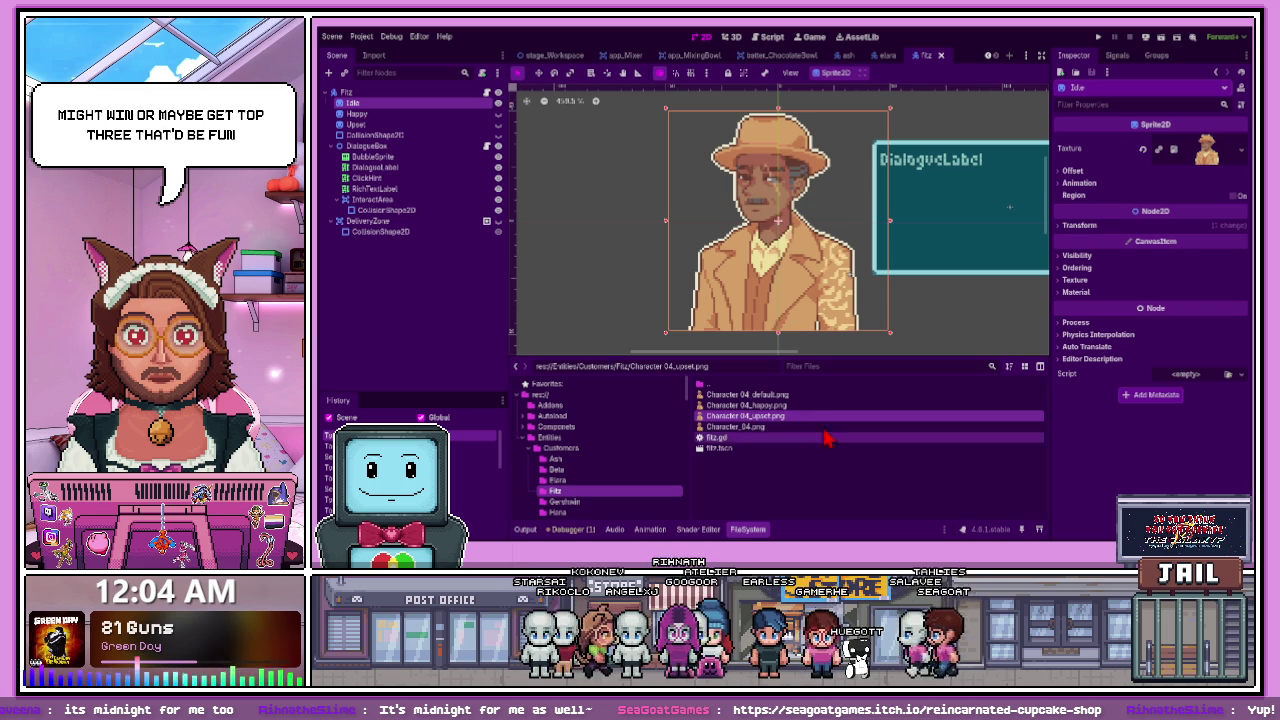
# - Toggle Fitz's Happy and Upset sprites on and off to check each expression
pyautogui.click(498, 103)
pyautogui.click(498, 124)
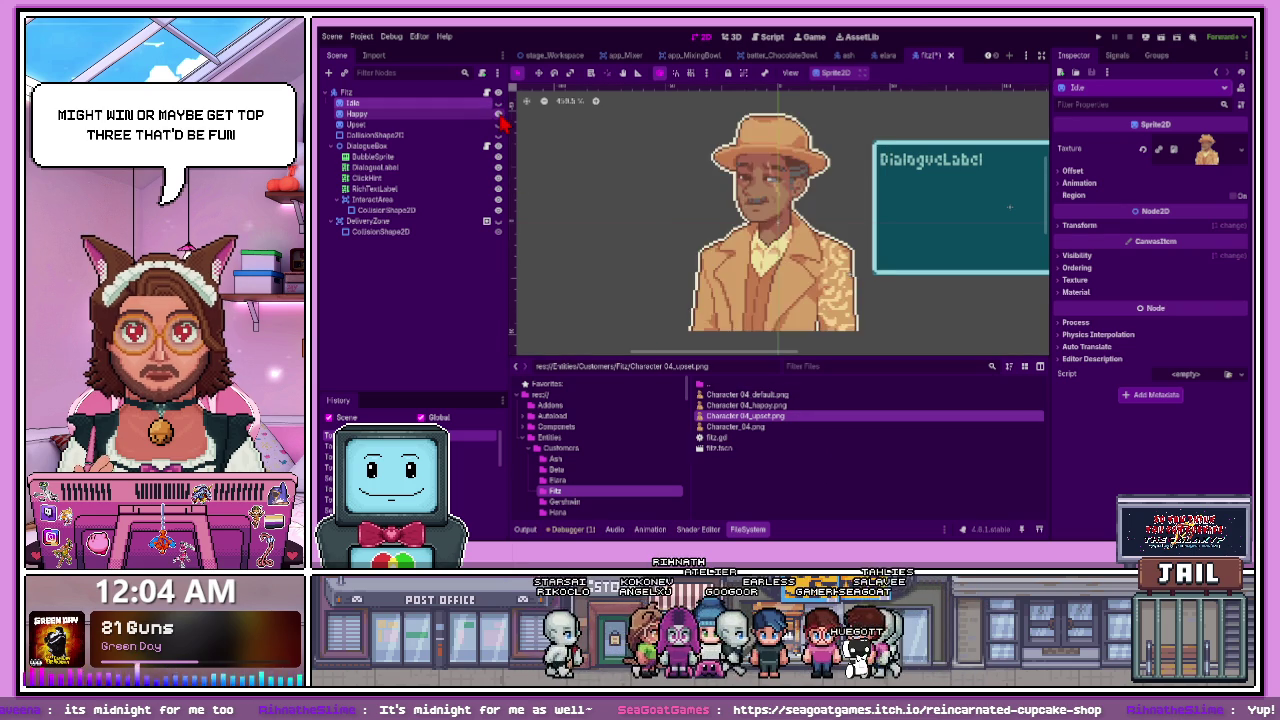
pyautogui.click(498, 124)
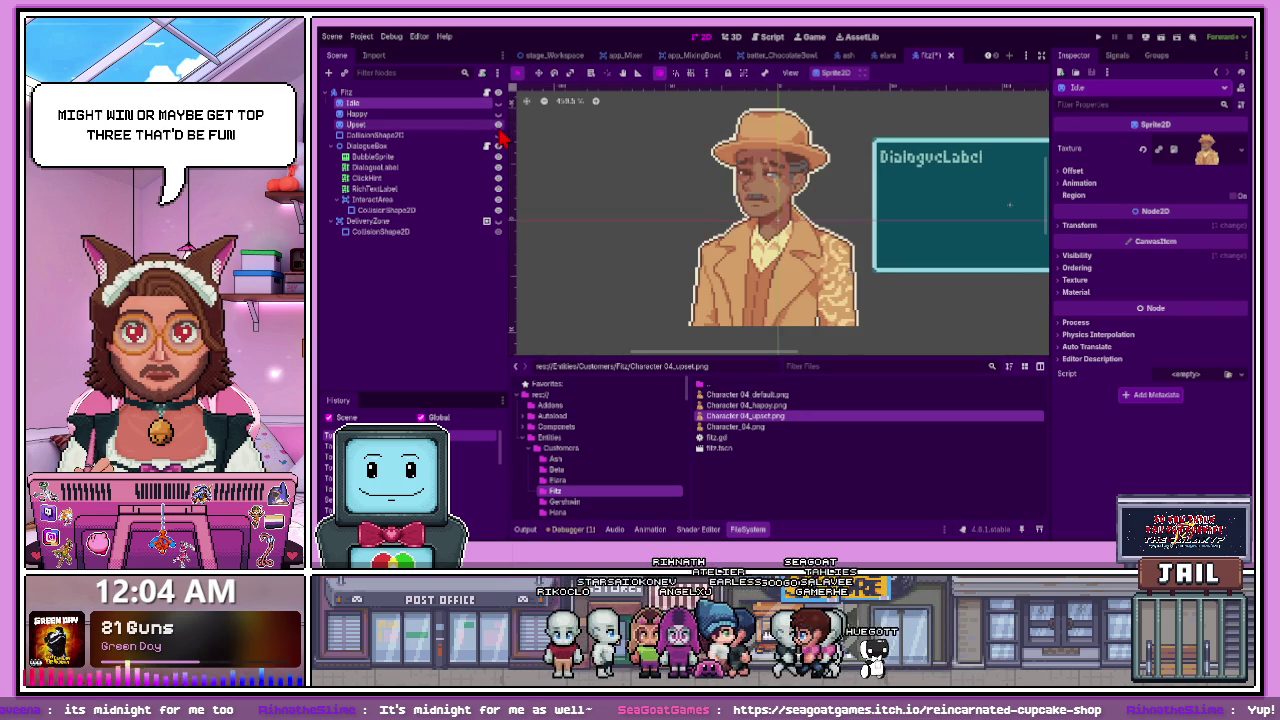
pyautogui.click(498, 124)
# - Open gershwin.tscn from the Gershwin folder and select its DeliveryZone node
pyautogui.click(564, 501)
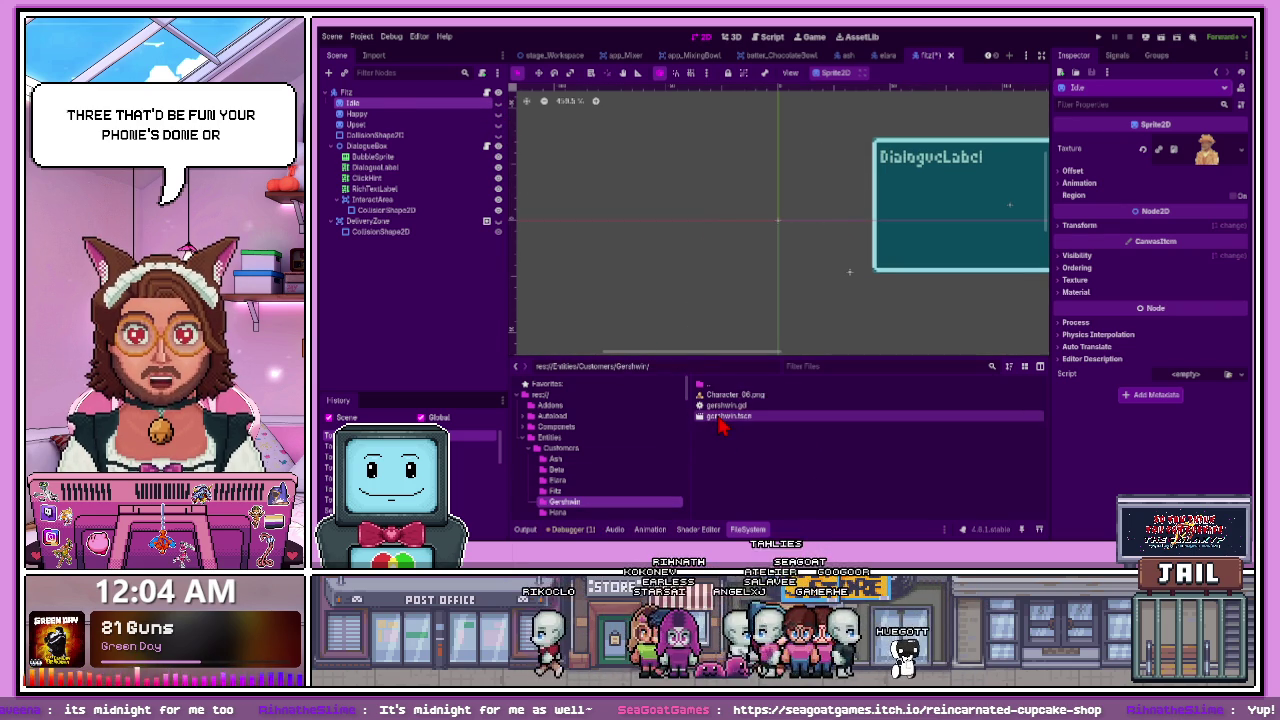
pyautogui.doubleClick(718, 418)
pyautogui.click(499, 200)
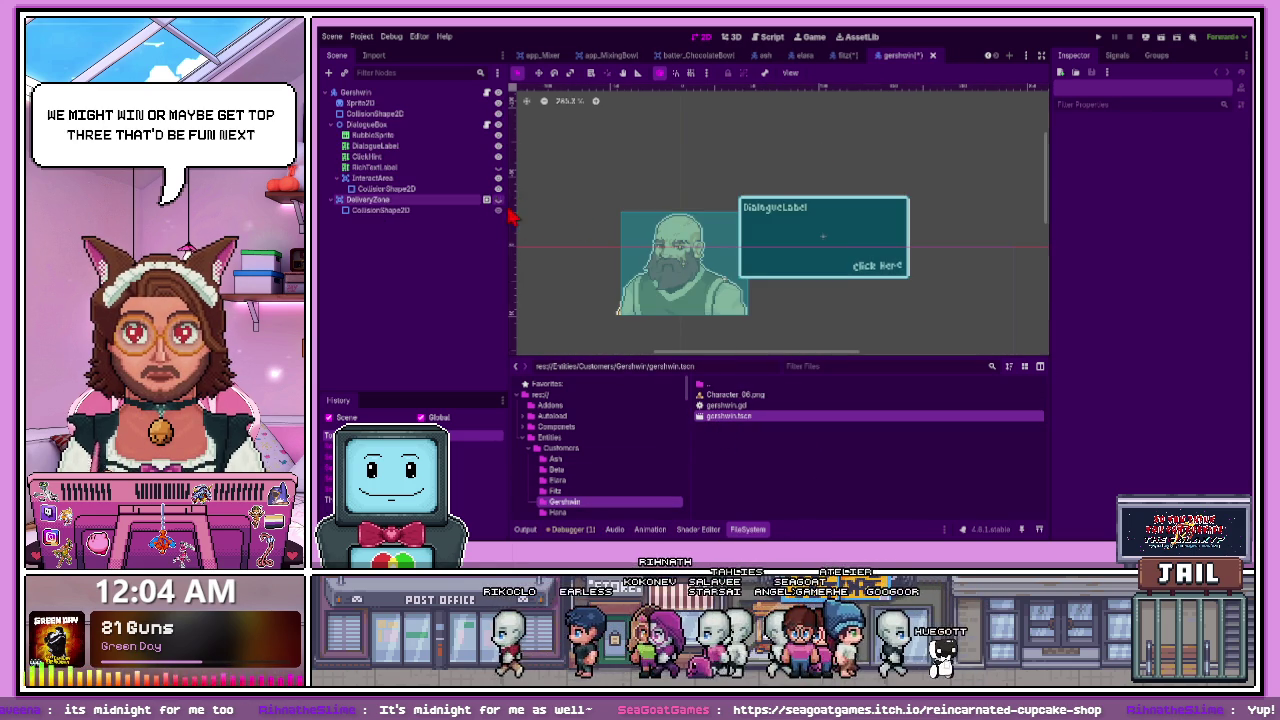
# - Hide Gershwin's DeliveryZone collision overlay and reset the 2D viewport zoom to 100%
pyautogui.click(499, 113)
pyautogui.scroll(-1, 700, 255)
pyautogui.scroll(5, 700, 255)
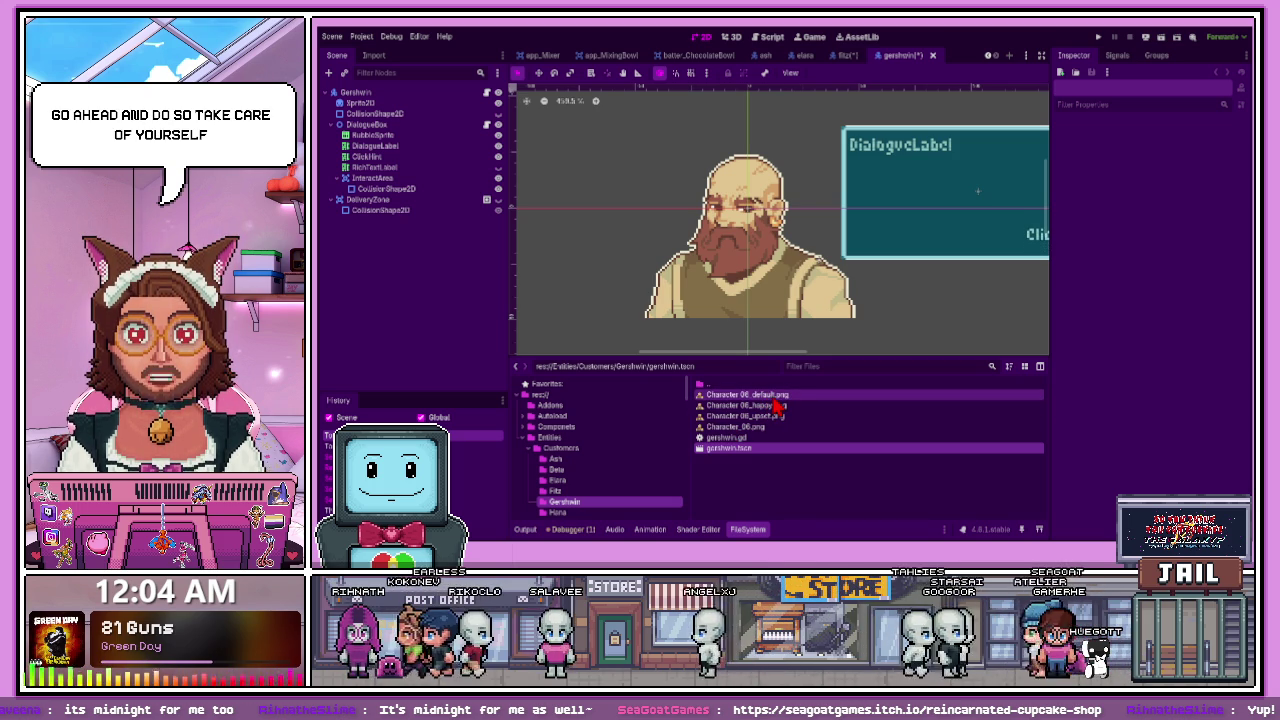
pyautogui.hotkey('ctrl', '0')
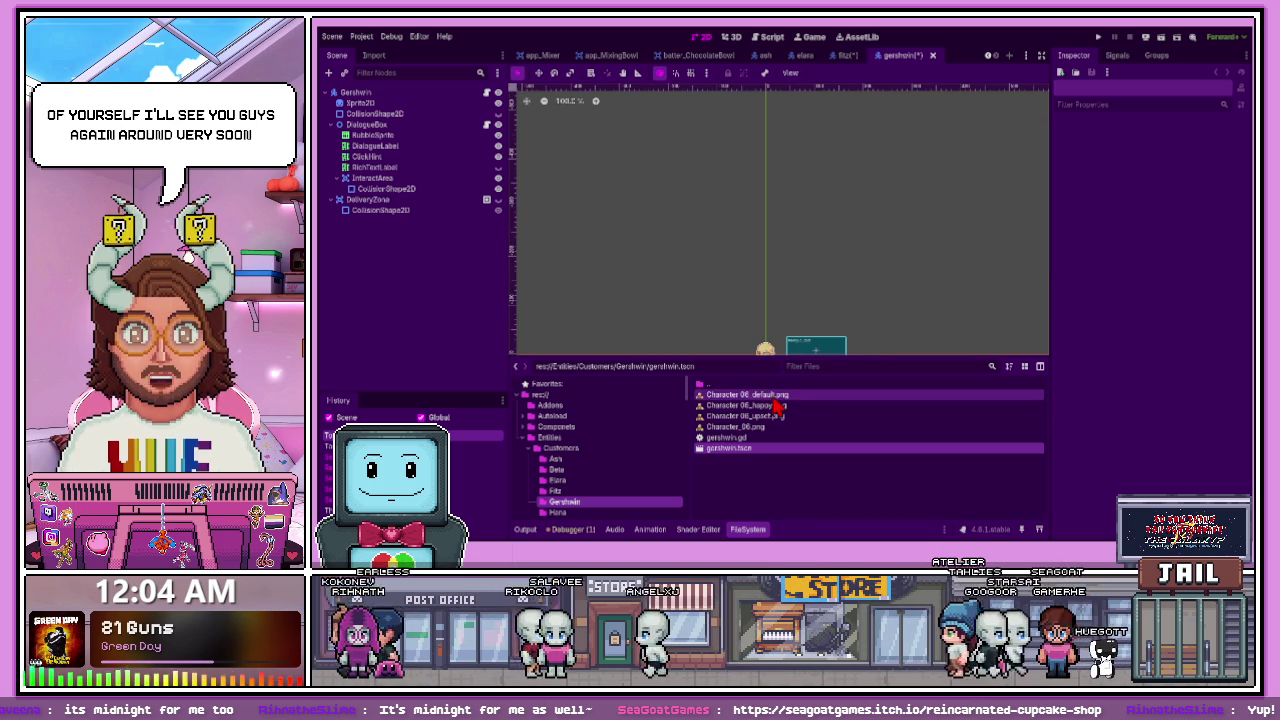
pyautogui.scroll(8, 751, 320)
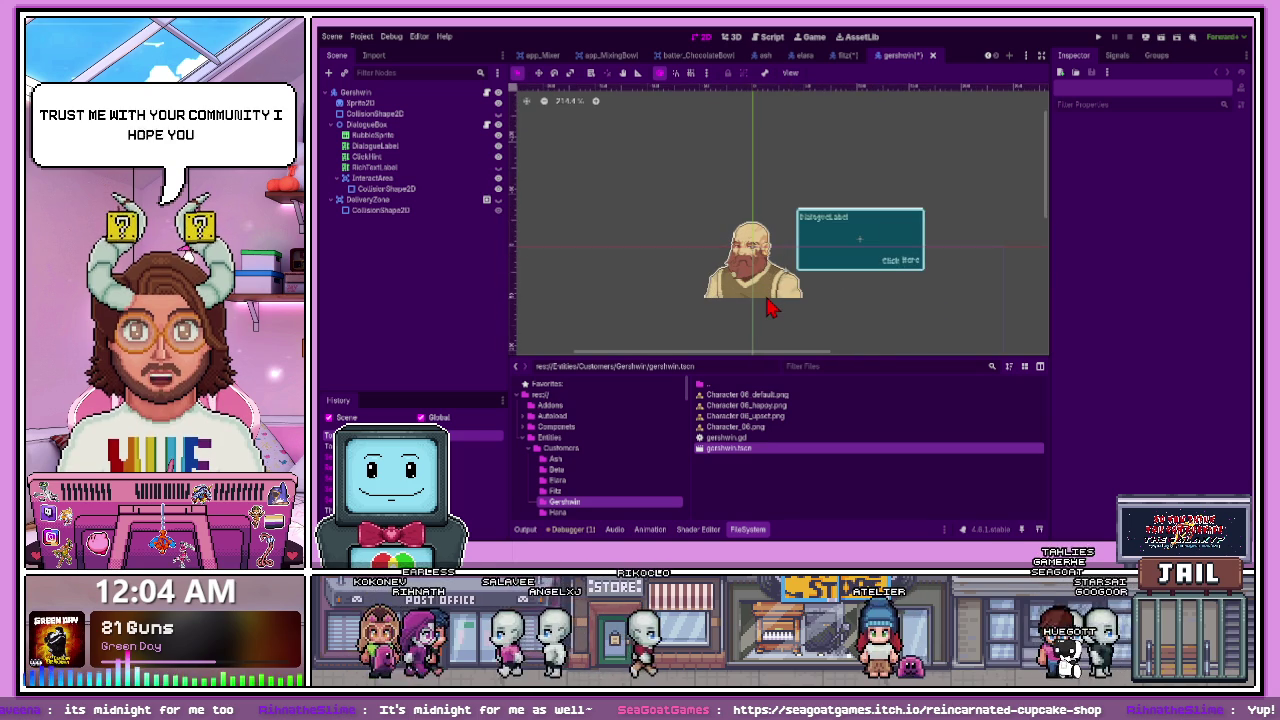
pyautogui.scroll(4, 770, 295)
pyautogui.scroll(3, 772, 282)
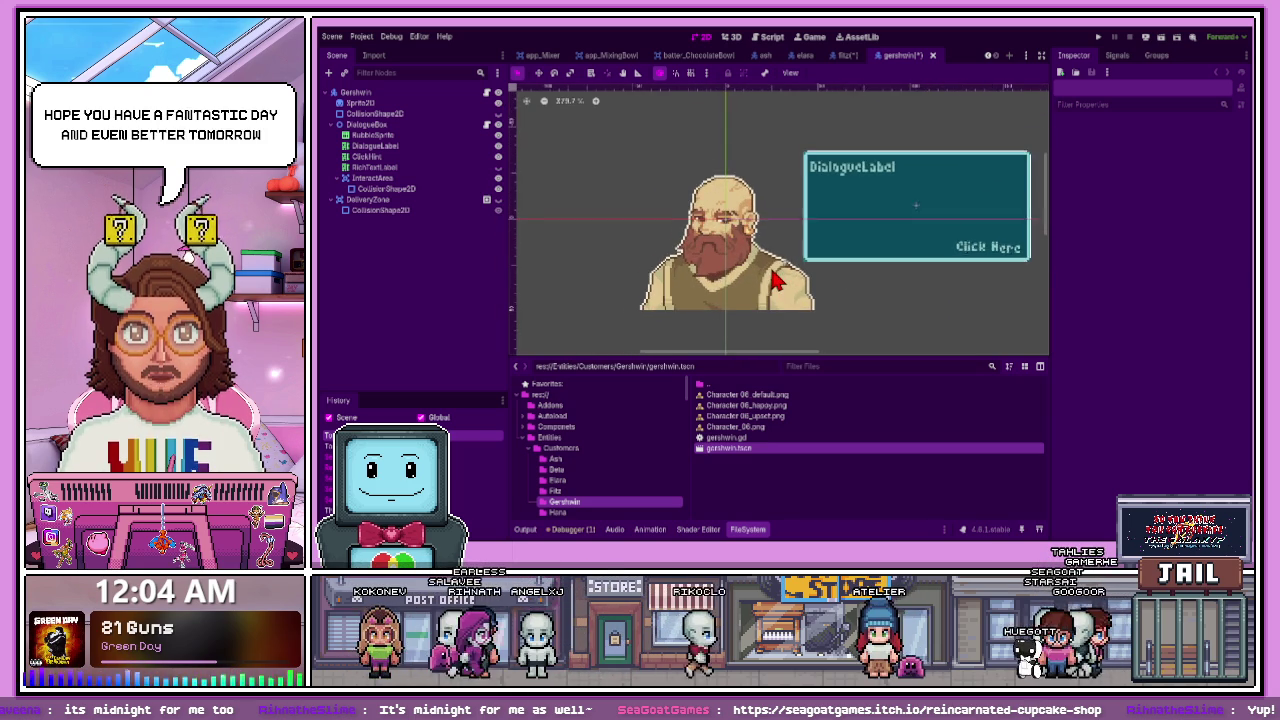
pyautogui.click(390, 103)
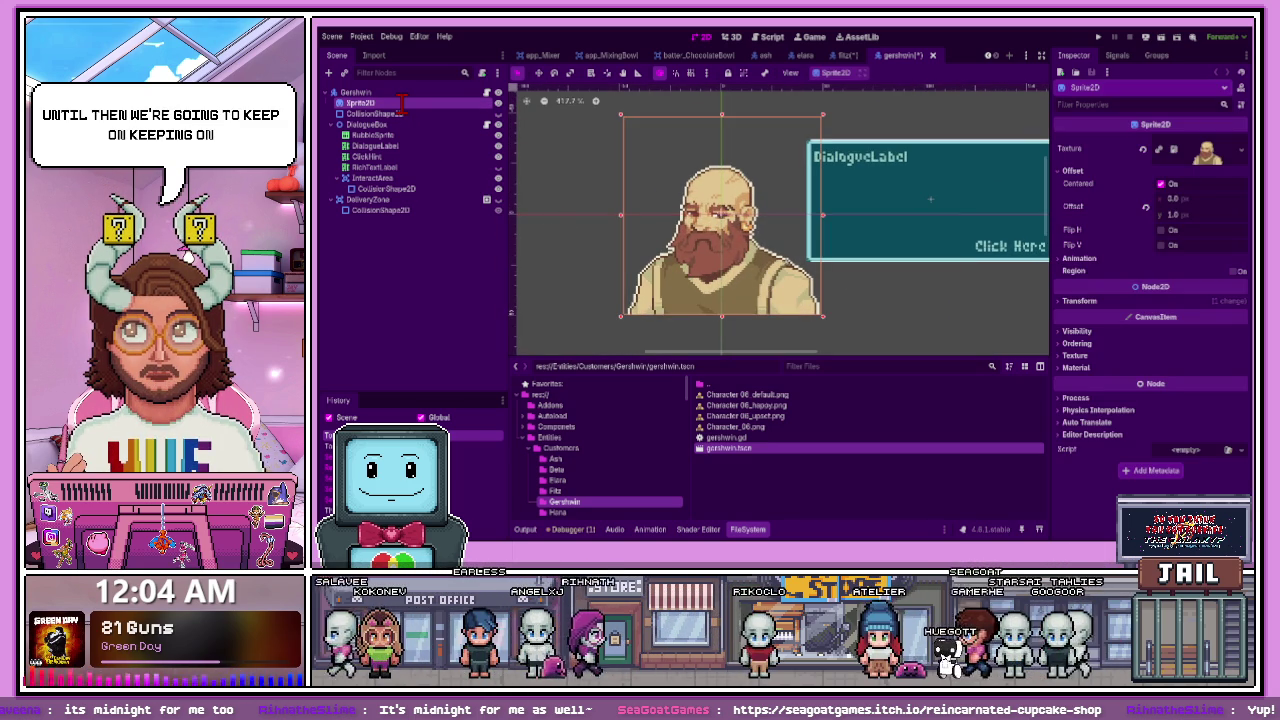
# - Rename Gershwin's sprite to Idle and give it the default character image
pyautogui.write('Idle')
pyautogui.press('Return')
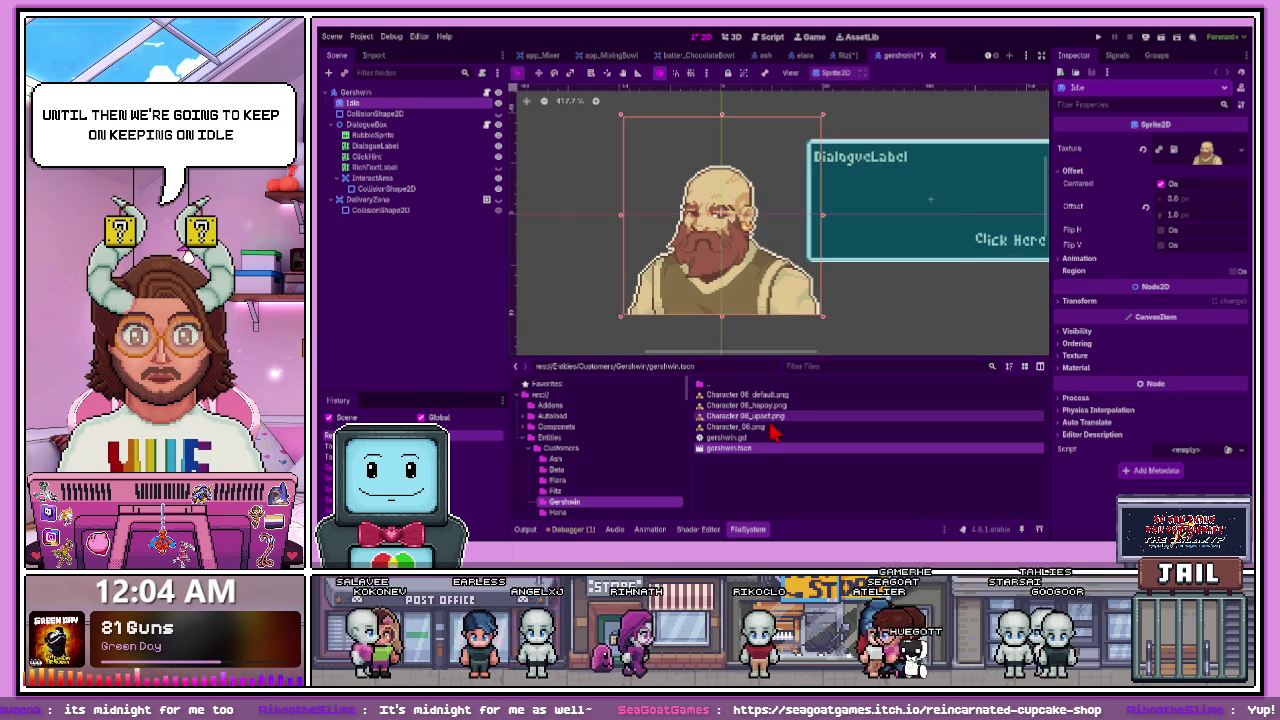
pyautogui.moveTo(762, 395)
pyautogui.mouseDown()
pyautogui.moveTo(572, 264)
pyautogui.moveTo(390, 113)
pyautogui.mouseUp()
pyautogui.click(840, 208)
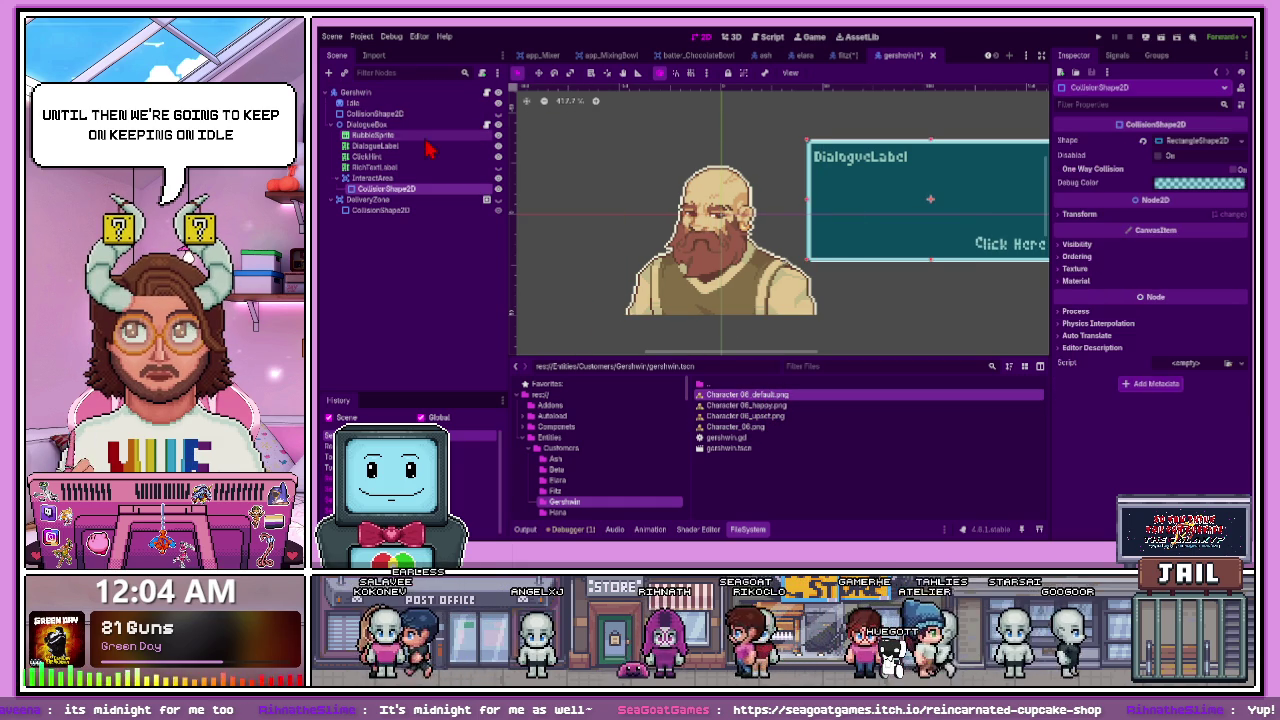
pyautogui.click(398, 104)
# - Copy-paste the Idle sprite and move the copy directly under Gershwin
pyautogui.hotkey('ctrl', 'c')
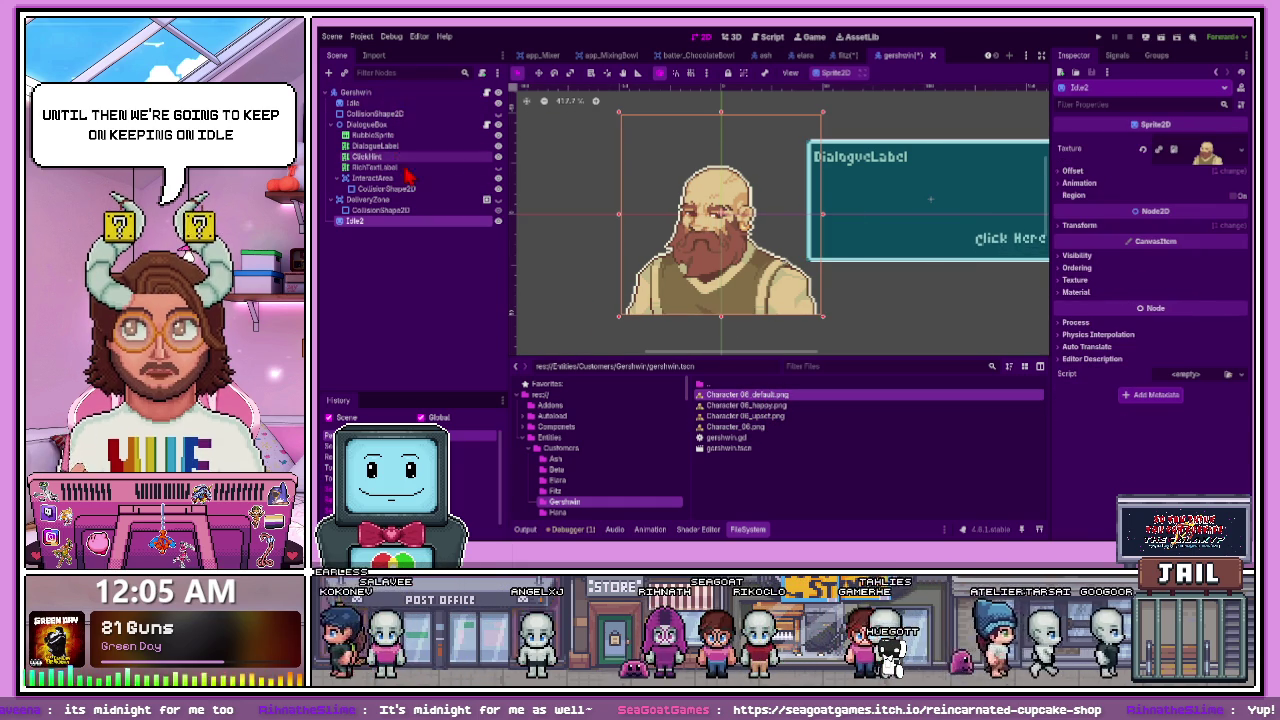
pyautogui.hotkey('ctrl', 'v')
pyautogui.moveTo(375, 234)
pyautogui.mouseDown()
pyautogui.moveTo(370, 95)
pyautogui.moveTo(381, 236)
pyautogui.moveTo(372, 118)
pyautogui.mouseUp()
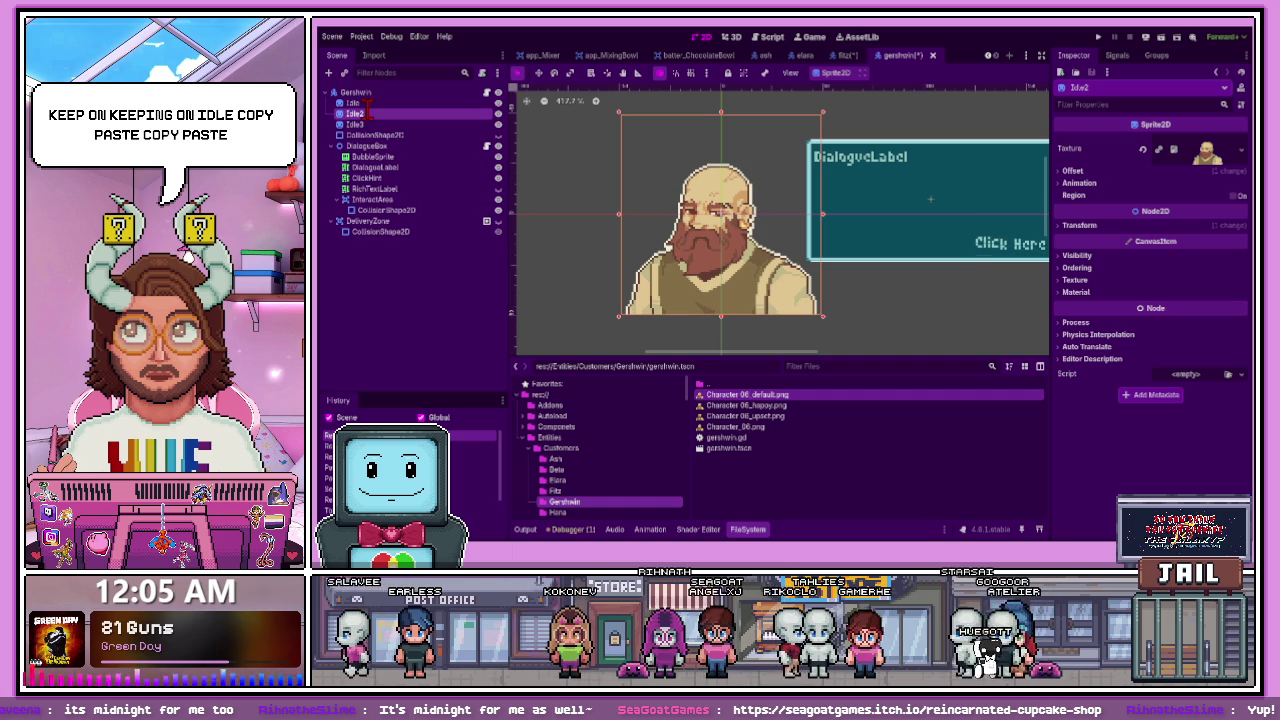
pyautogui.click(381, 125)
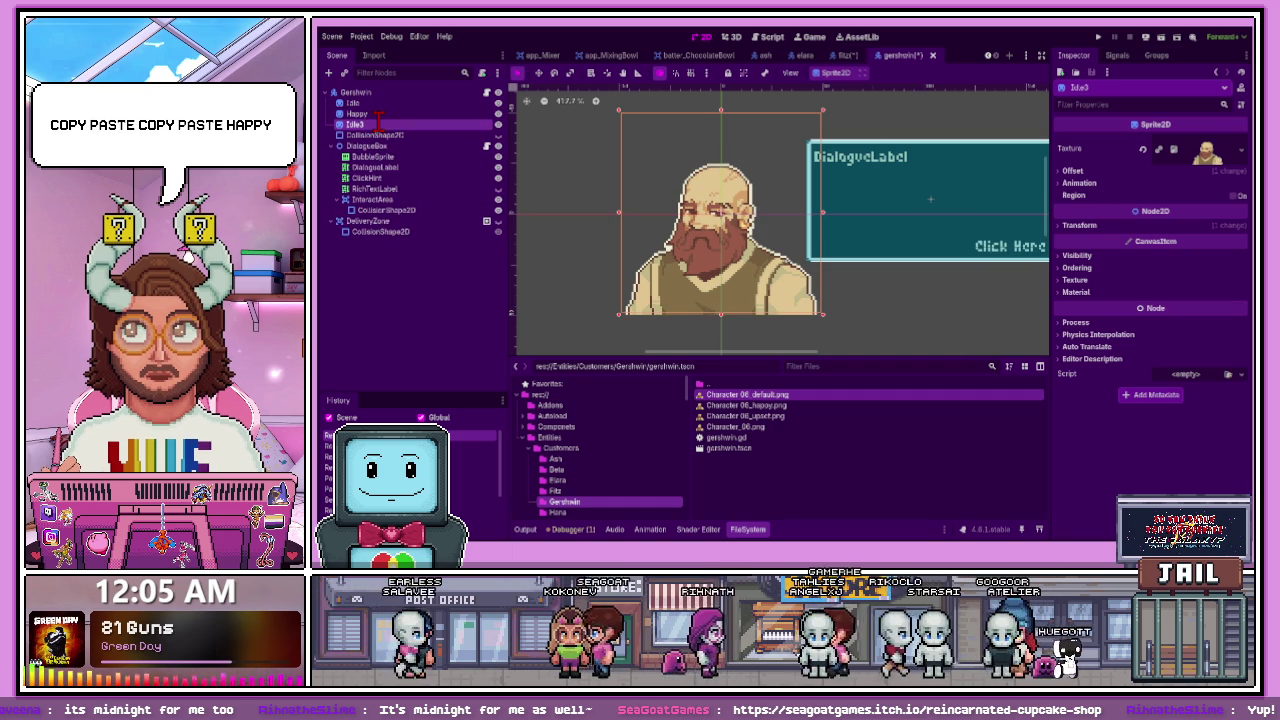
# - Assign Character 06_happy.png and Character 06_upset.png to Gershwin's Happy and Upset sprites
pyautogui.click(843, 55)
pyautogui.click(900, 55)
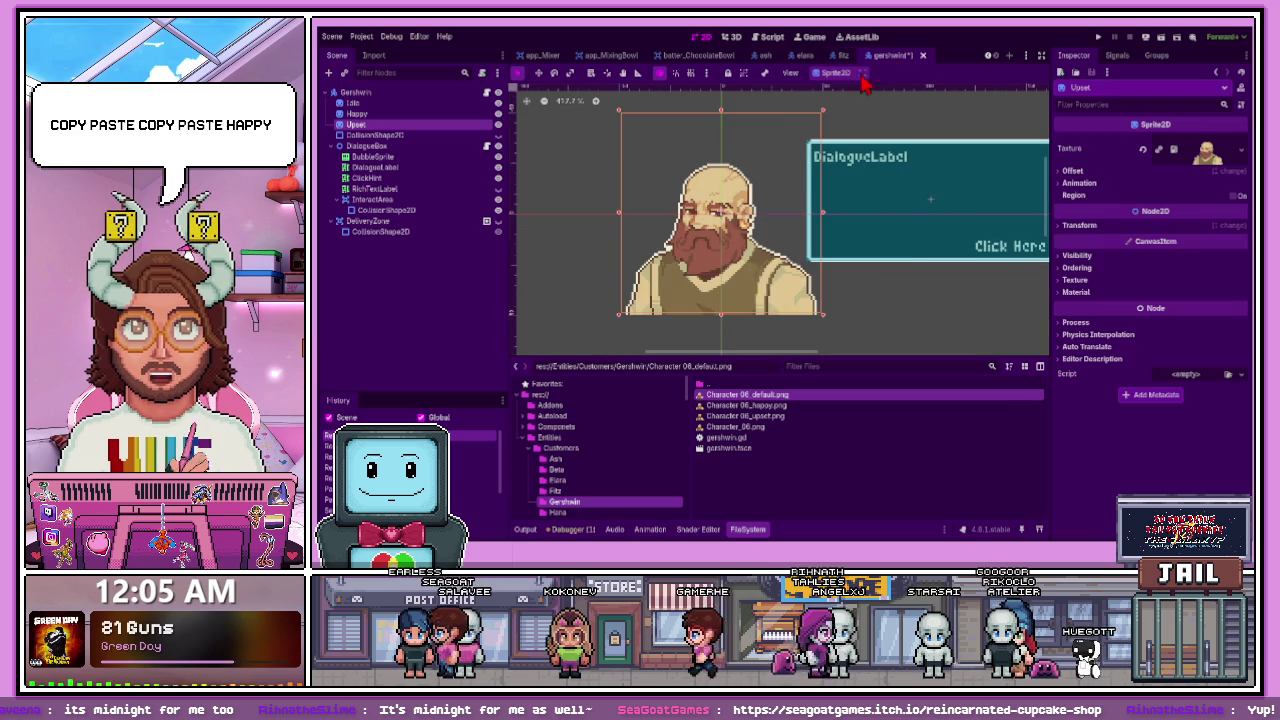
pyautogui.click(477, 127)
pyautogui.click(460, 114)
pyautogui.moveTo(748, 405)
pyautogui.mouseDown()
pyautogui.moveTo(772, 416)
pyautogui.moveTo(414, 126)
pyautogui.mouseUp()
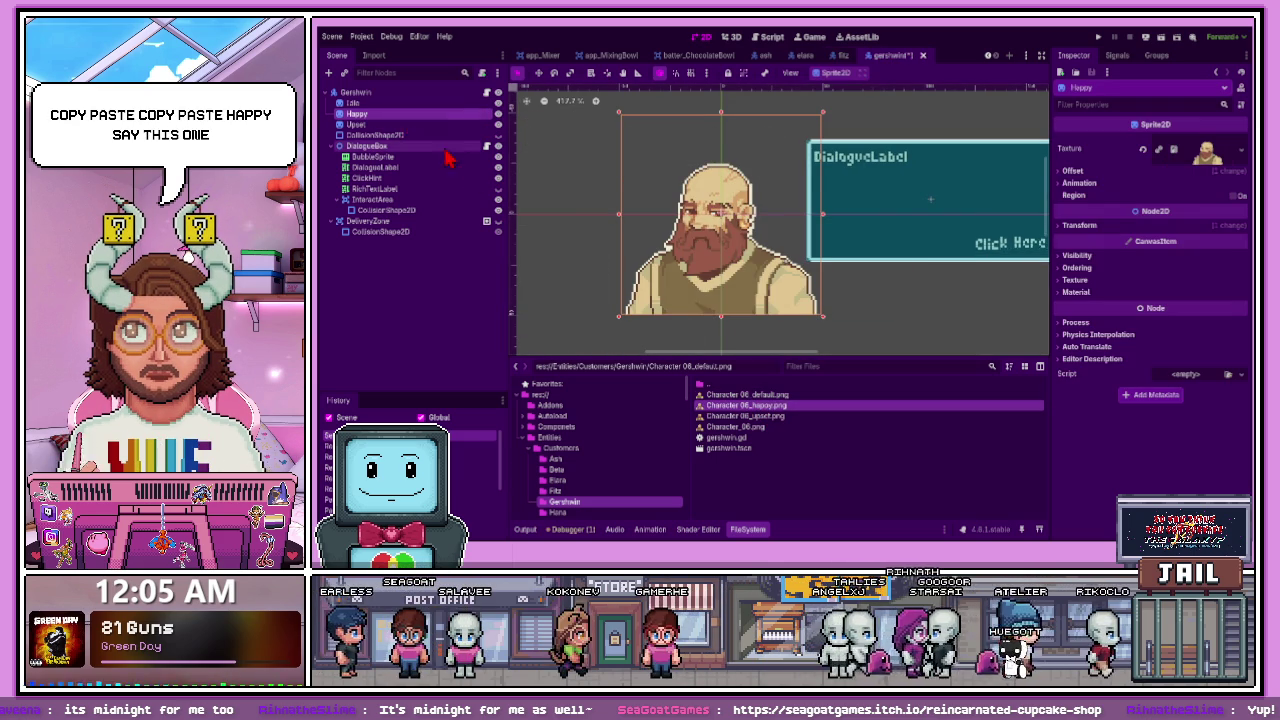
pyautogui.moveTo(748, 412)
pyautogui.mouseDown()
pyautogui.moveTo(443, 163)
pyautogui.moveTo(450, 135)
pyautogui.mouseUp()
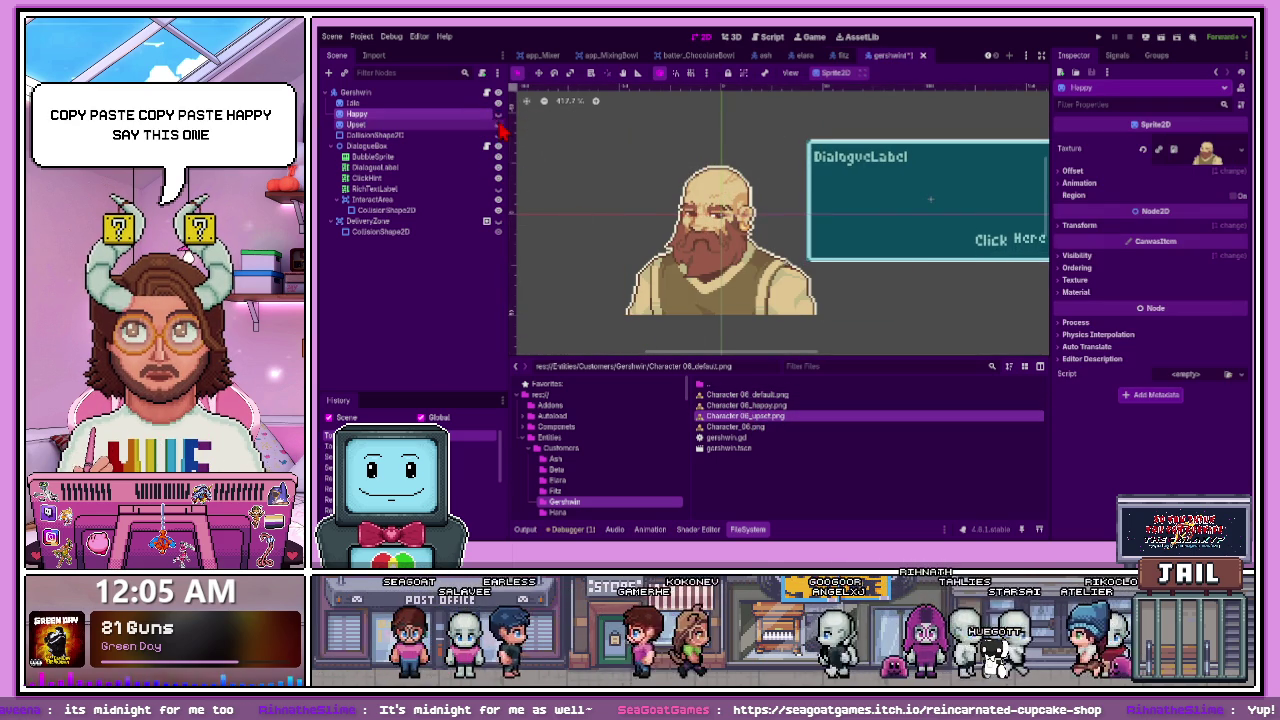
# - Toggle the Happy and Upset sprites' visibility to compare Gershwin's expressions
pyautogui.click(498, 114)
pyautogui.click(498, 114)
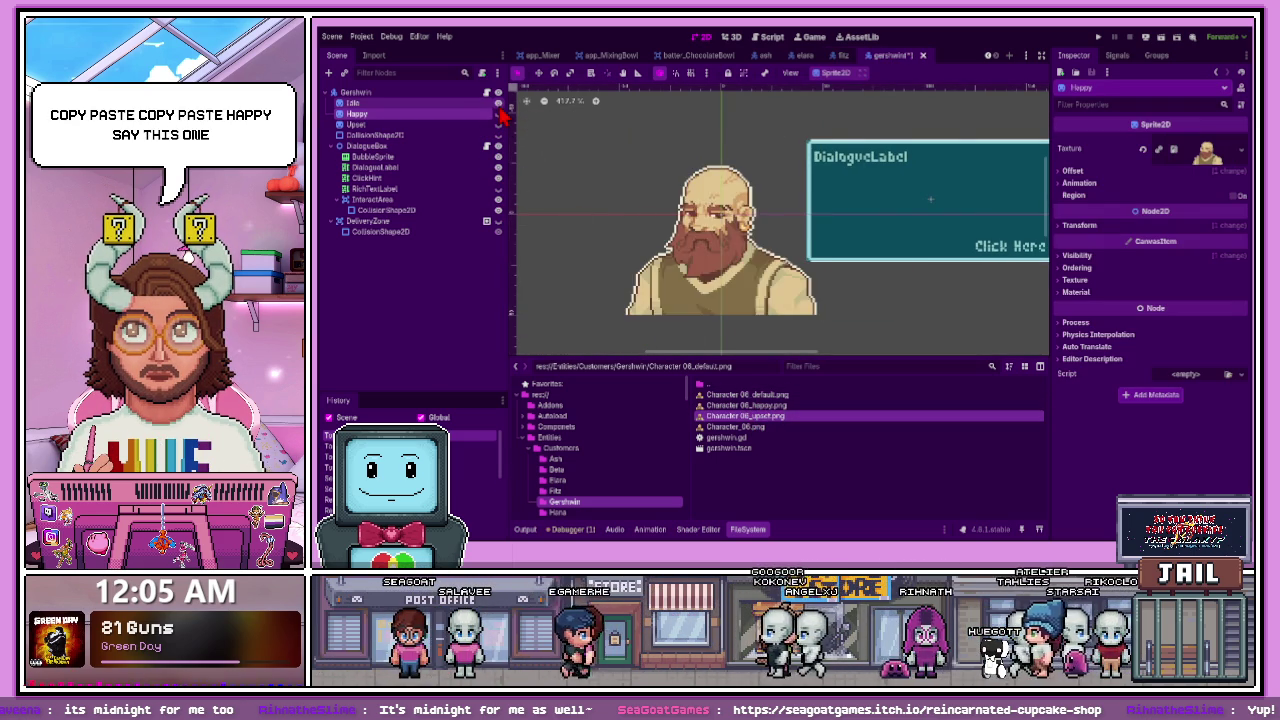
pyautogui.click(498, 114)
pyautogui.click(498, 114)
pyautogui.click(498, 114)
pyautogui.click(498, 114)
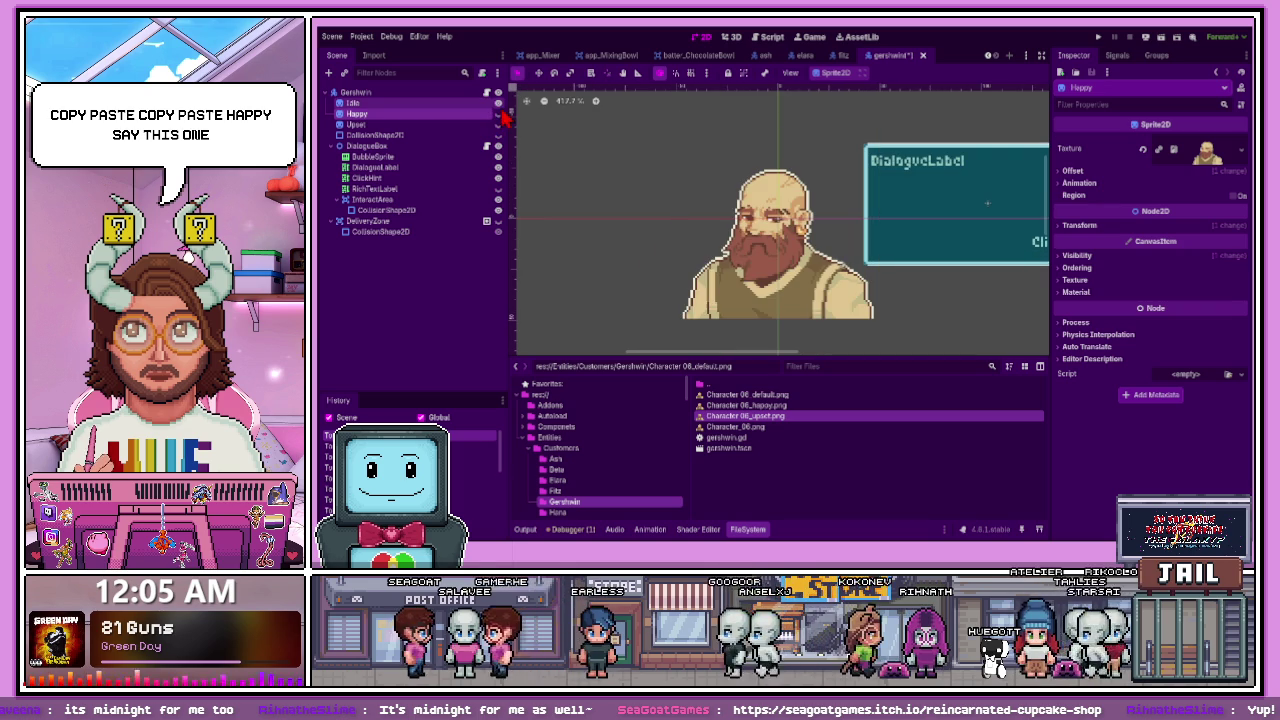
pyautogui.click(499, 115)
pyautogui.click(499, 115)
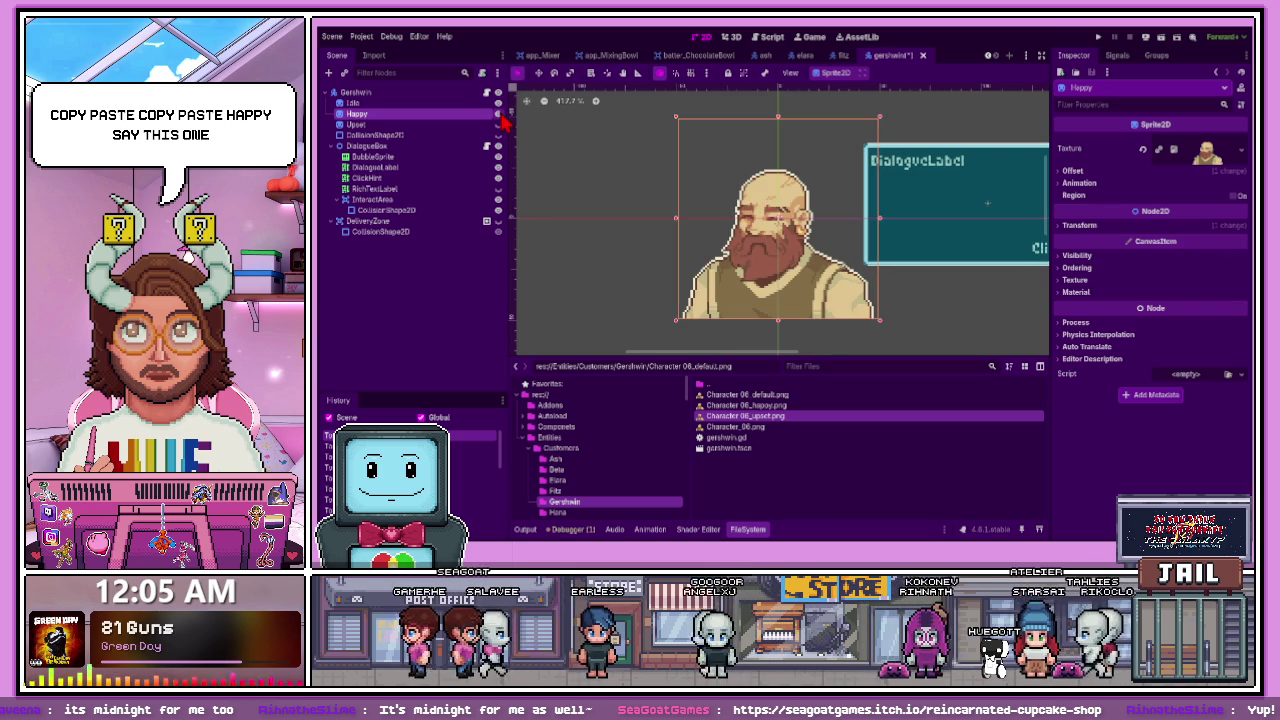
pyautogui.click(498, 124)
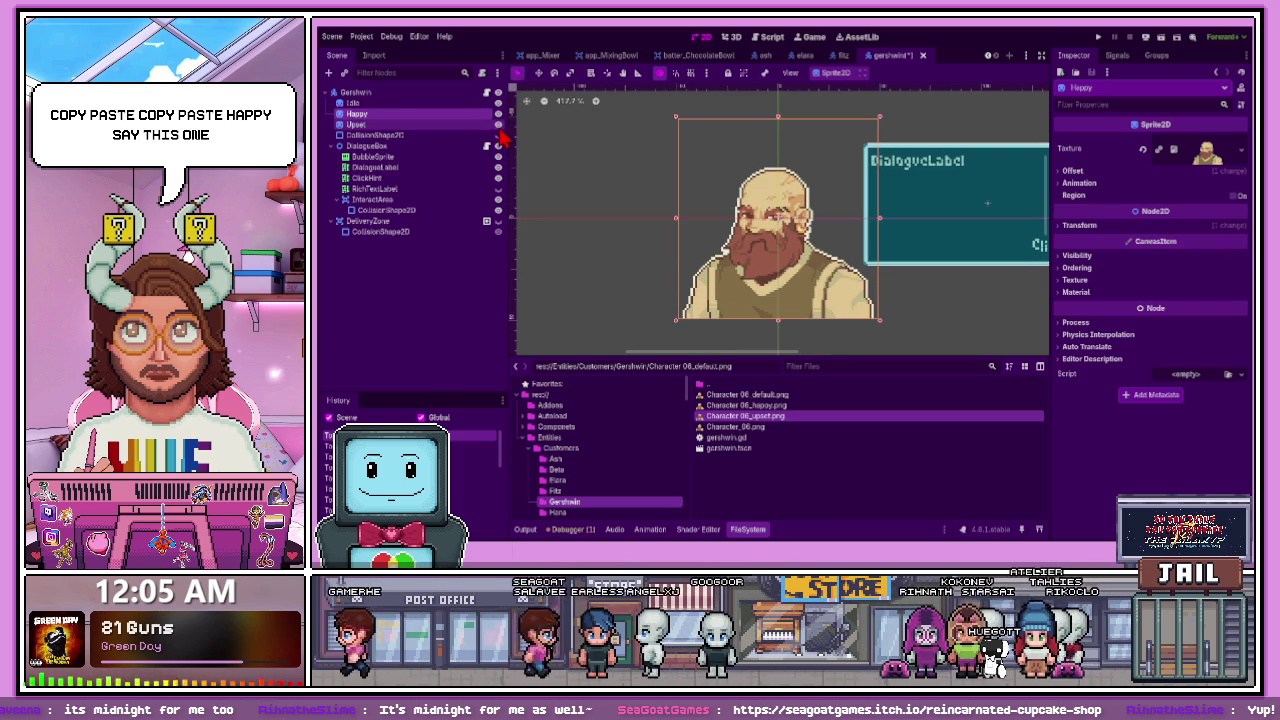
pyautogui.click(501, 131)
pyautogui.click(501, 131)
pyautogui.click(501, 131)
pyautogui.click(501, 131)
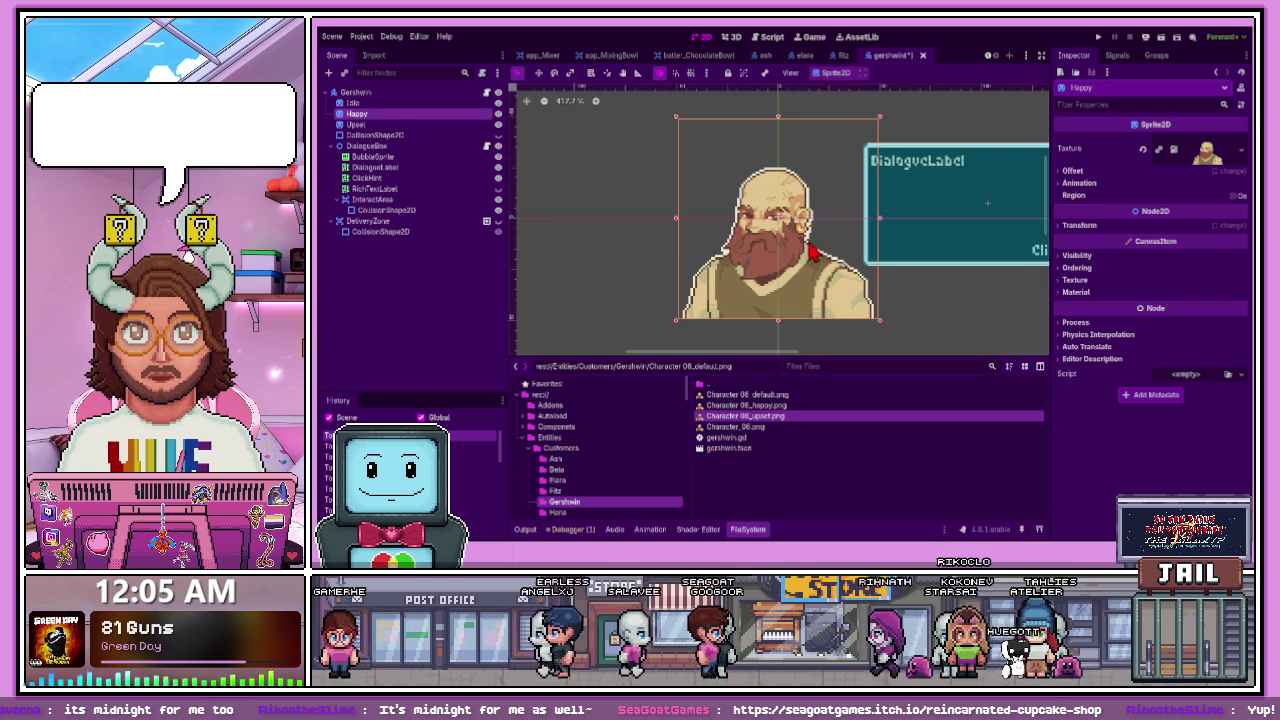
pyautogui.scroll(-3, 735, 285)
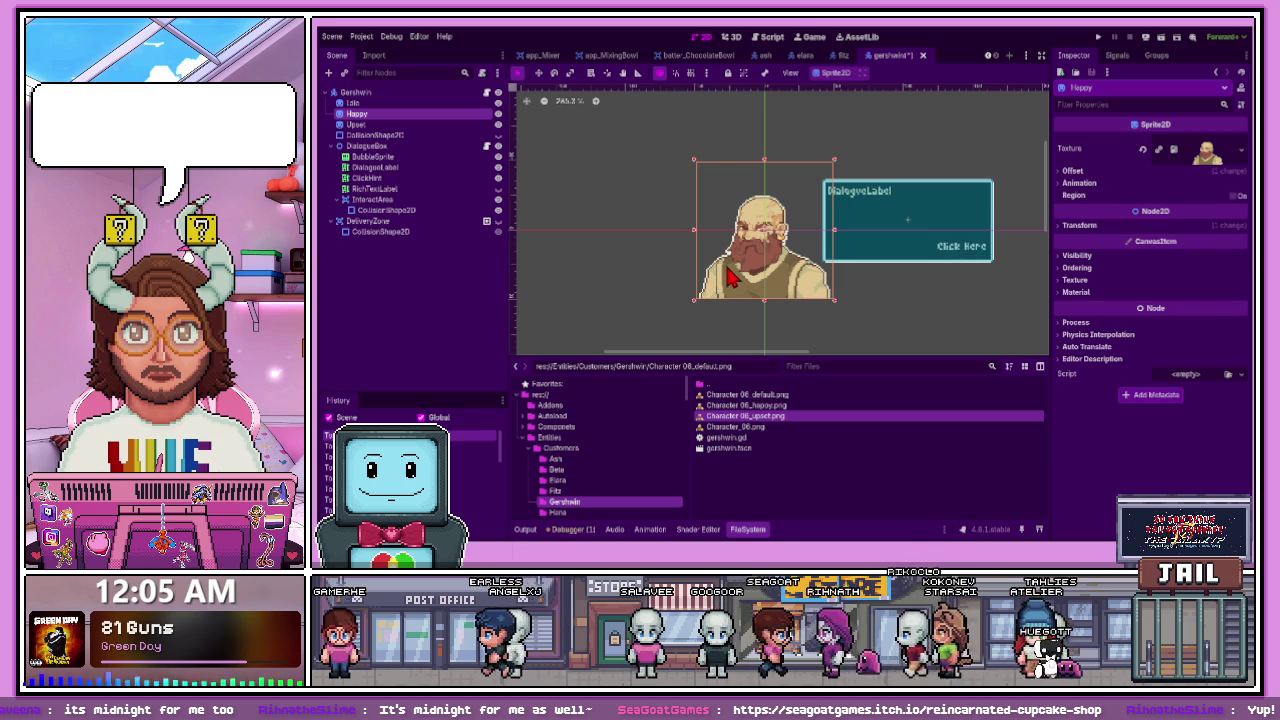
pyautogui.scroll(2, 784, 230)
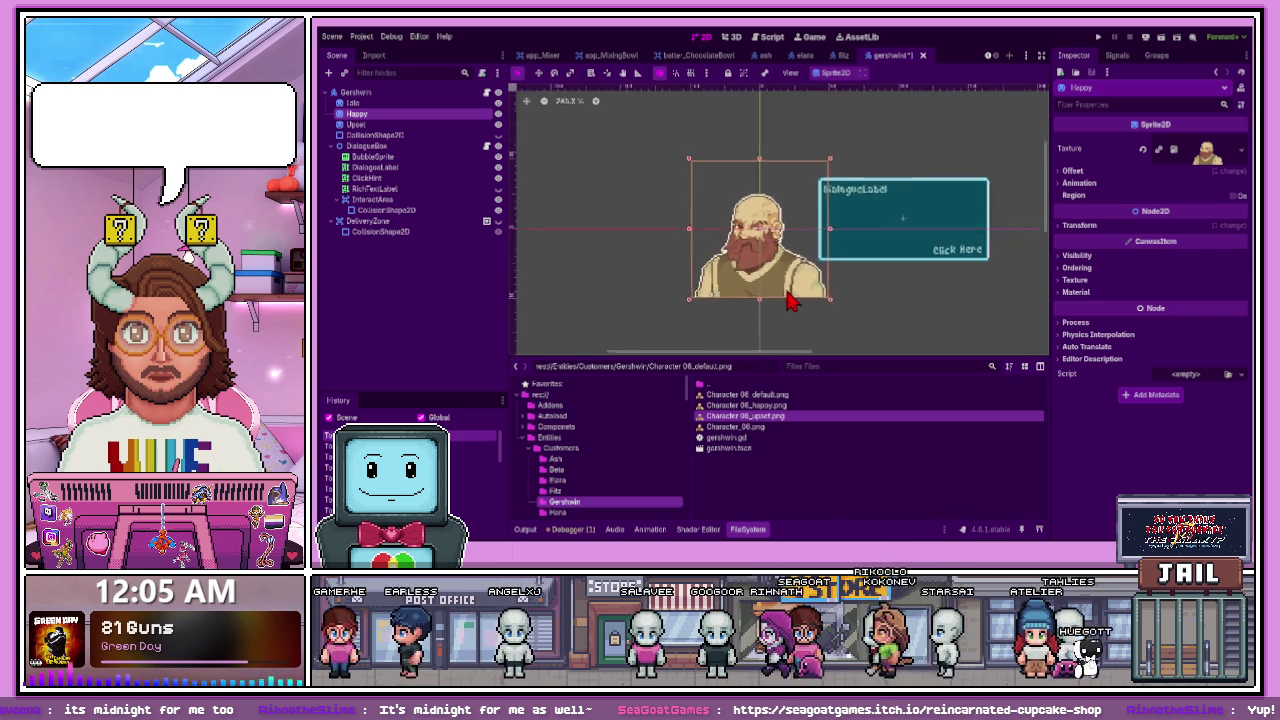
pyautogui.click(499, 124)
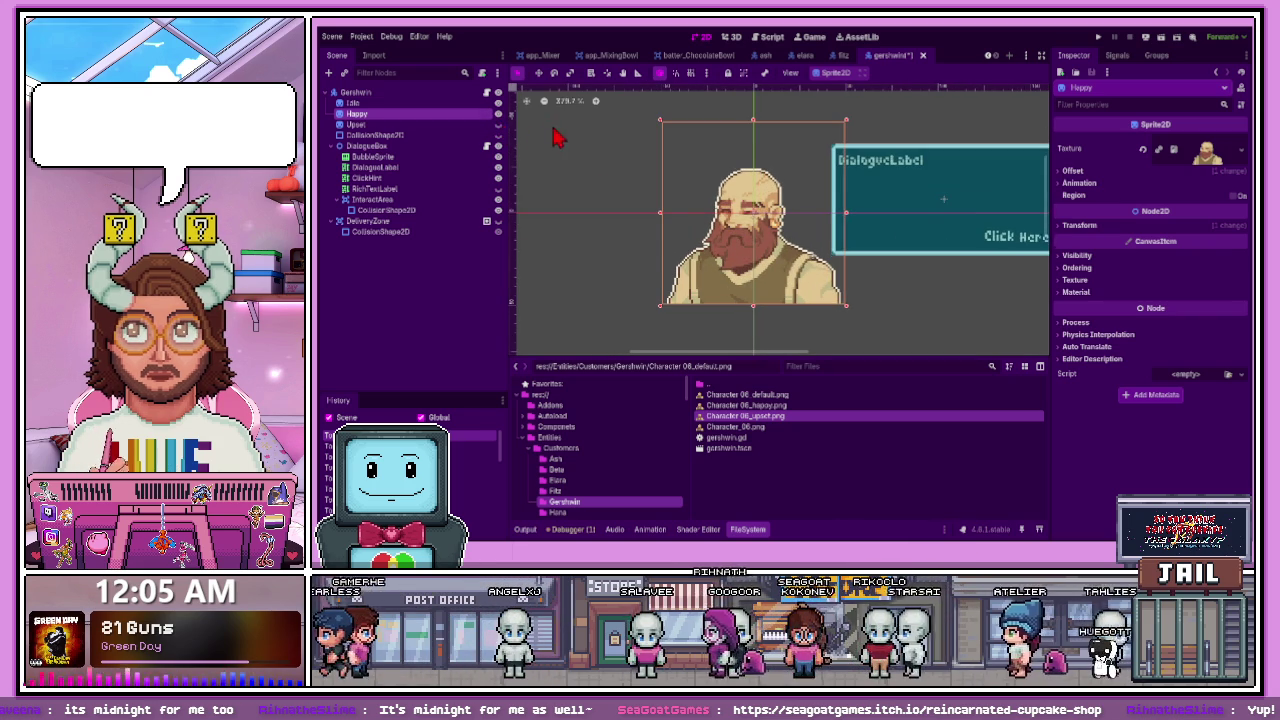
pyautogui.click(630, 185)
# - Save the Gershwin scene and open the Hana customer folder
pyautogui.hotkey('ctrl', 's')
pyautogui.scroll(-2, 600, 470)
pyautogui.click(597, 463)
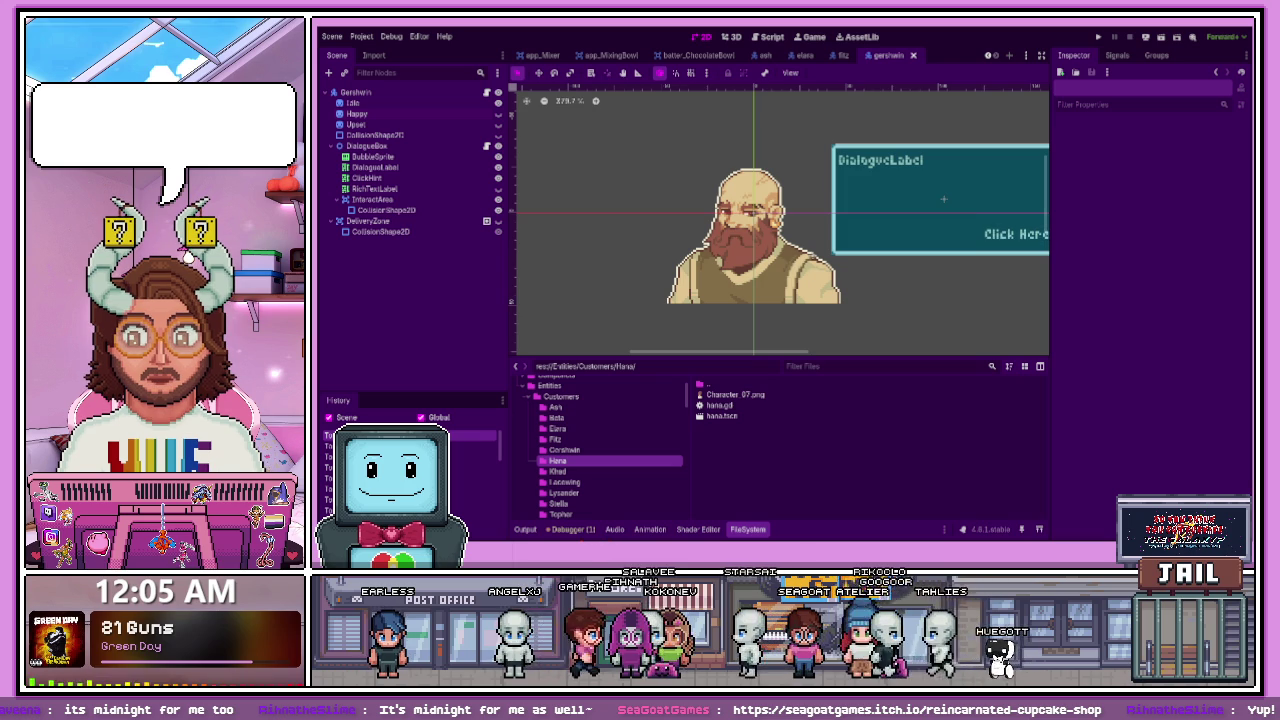
# - Open hana.tscn and hide its DeliveryZone and teal InteractArea overlays
pyautogui.doubleClick(720, 415)
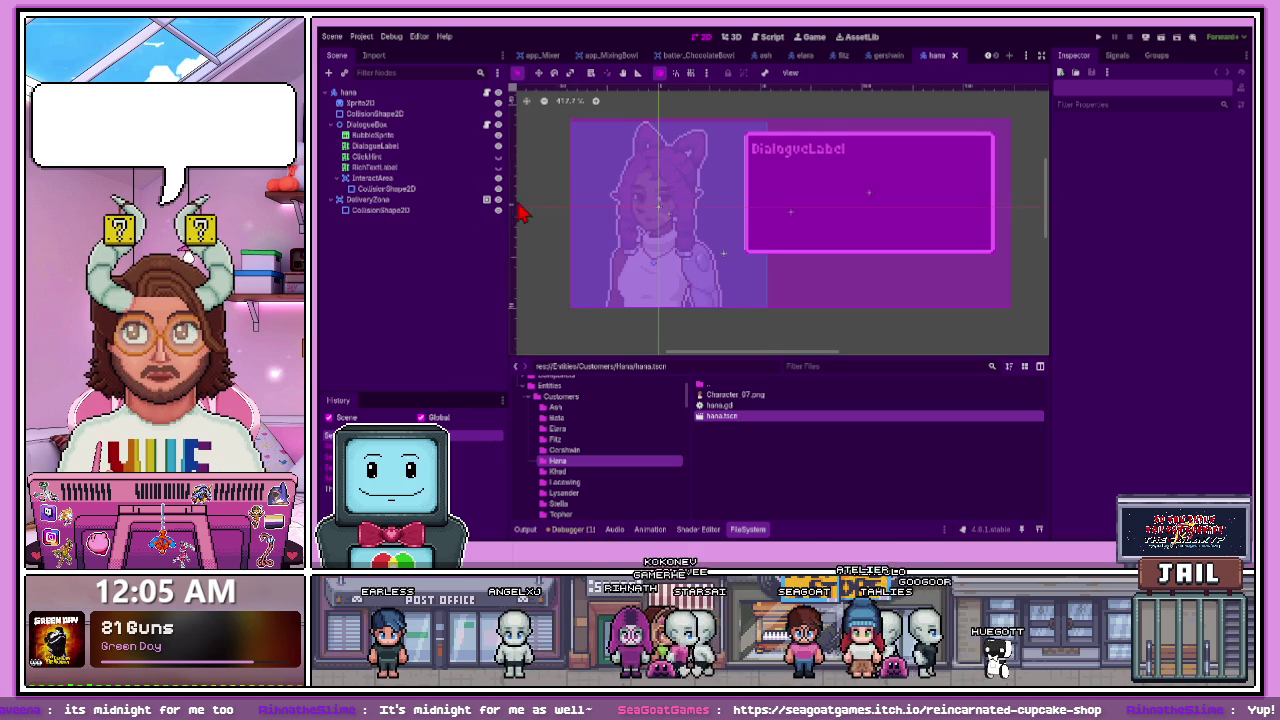
pyautogui.click(498, 199)
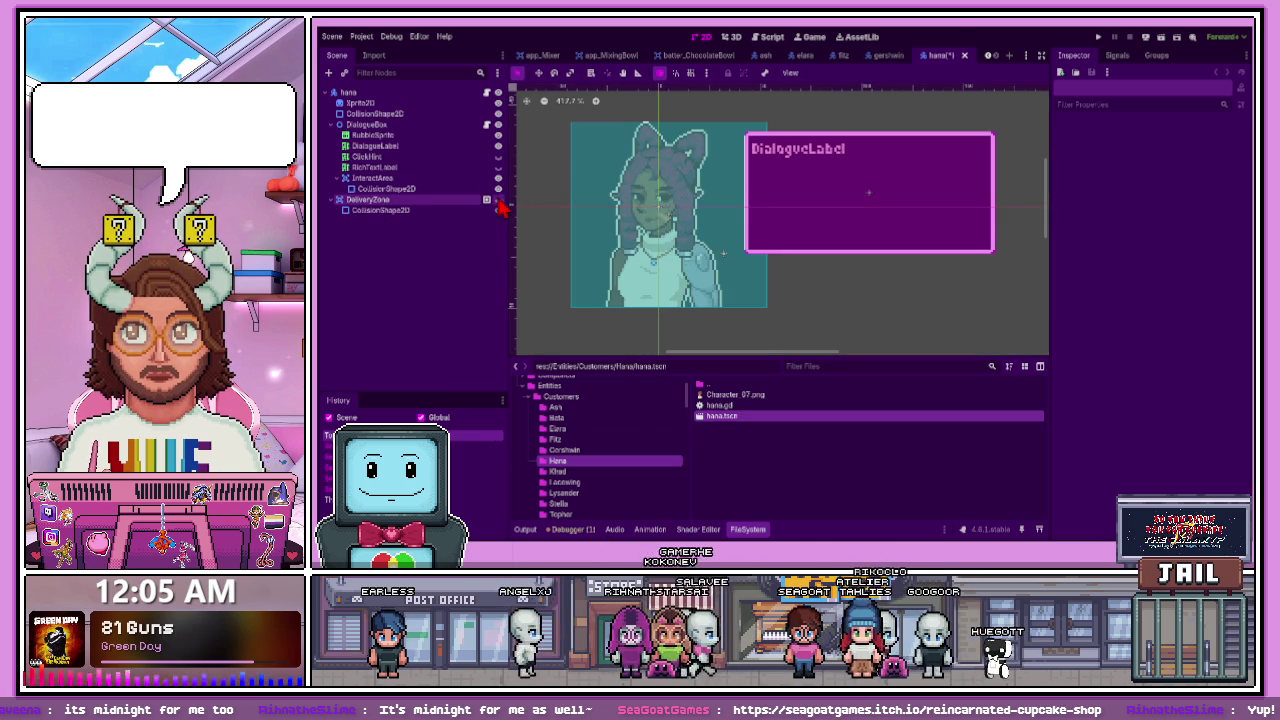
pyautogui.click(498, 115)
pyautogui.click(435, 104)
pyautogui.write('Idle')
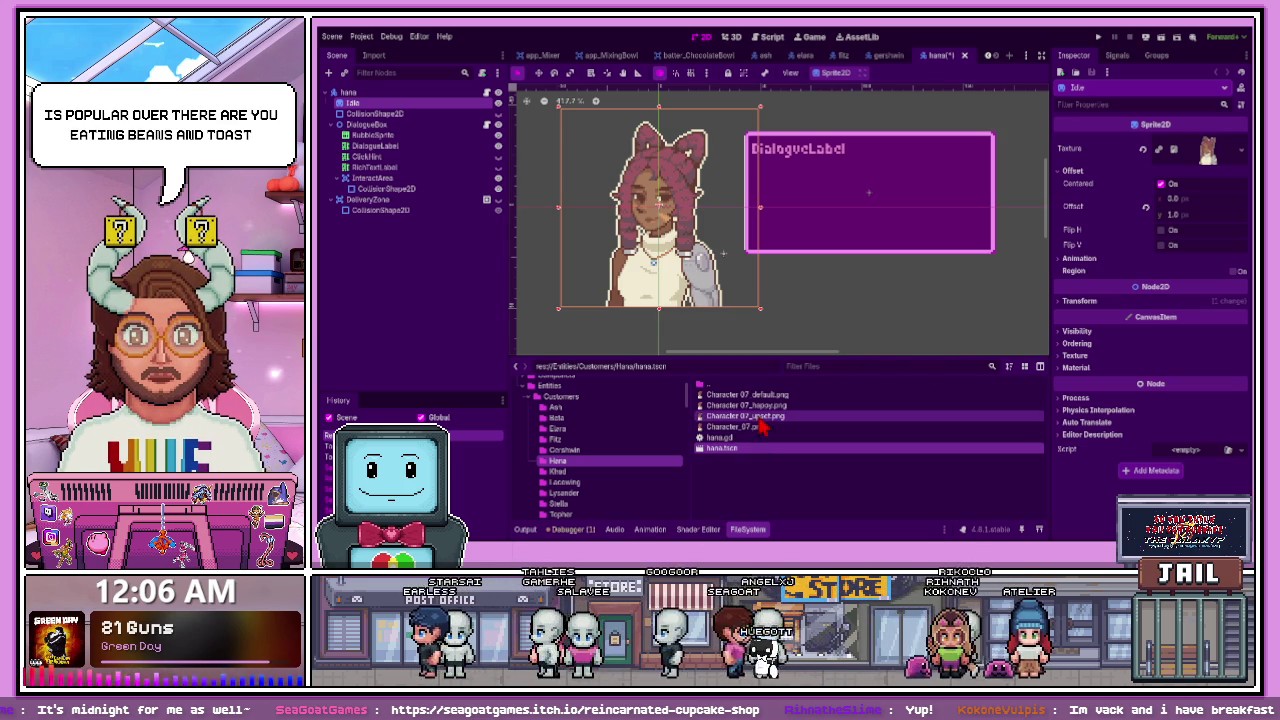
# - Give Hana's Idle sprite Character 07_default.png and place an Idle2 copy just below it
pyautogui.moveTo(745, 394)
pyautogui.mouseDown()
pyautogui.moveTo(476, 150)
pyautogui.moveTo(414, 112)
pyautogui.mouseUp()
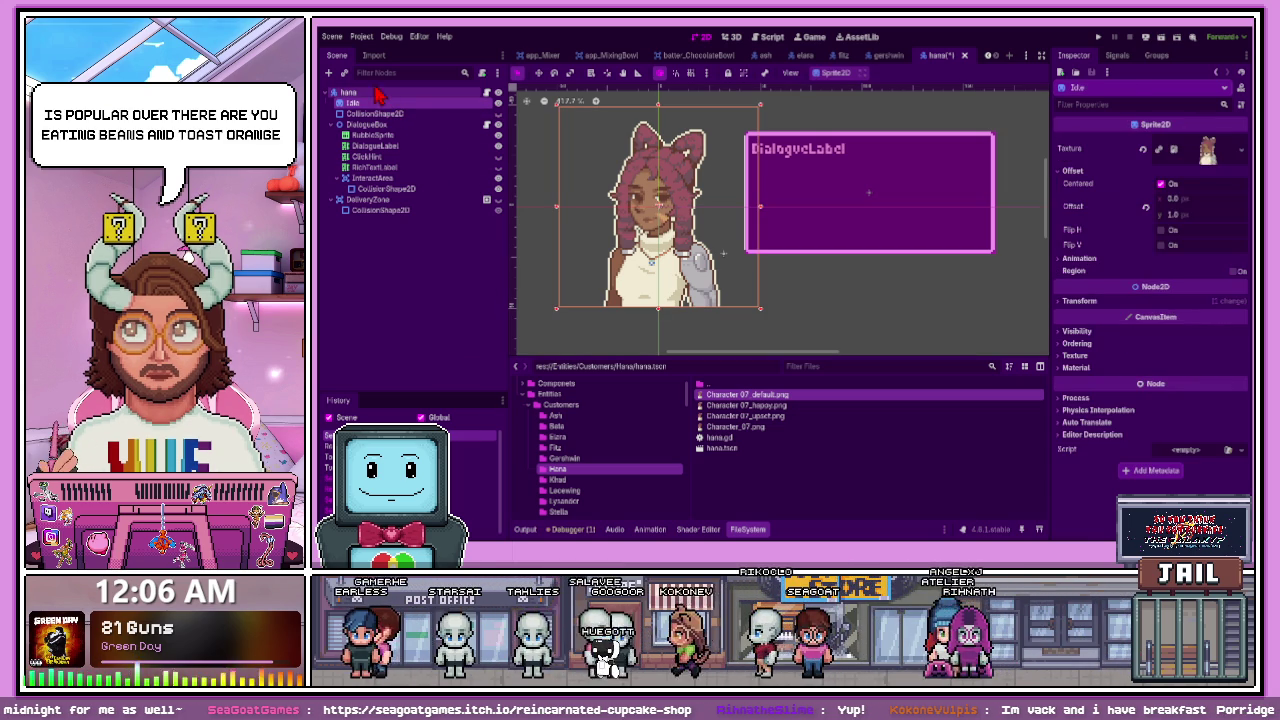
pyautogui.click(374, 93)
pyautogui.hotkey('ctrl', 'v')
pyautogui.moveTo(380, 210); pyautogui.dragTo(380, 109)
pyautogui.hotkey('ctrl', 'z')
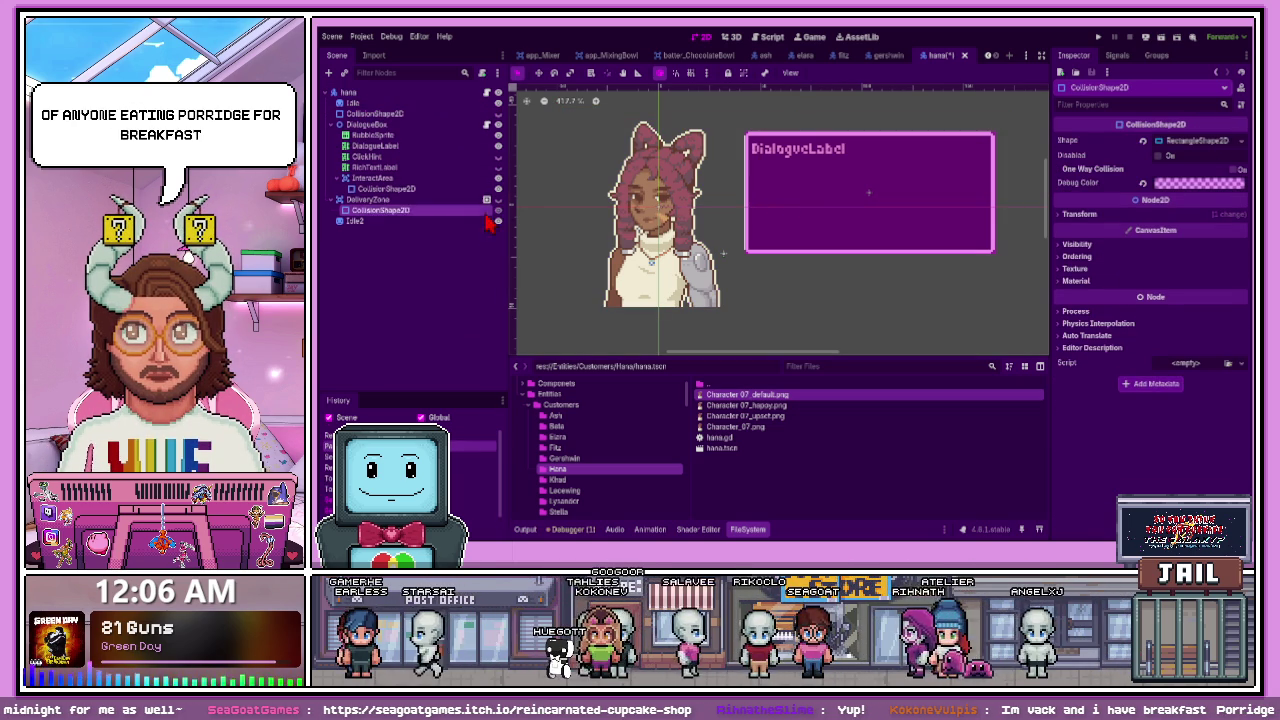
pyautogui.click(400, 221)
pyautogui.moveTo(368, 116); pyautogui.dragTo(367, 115)
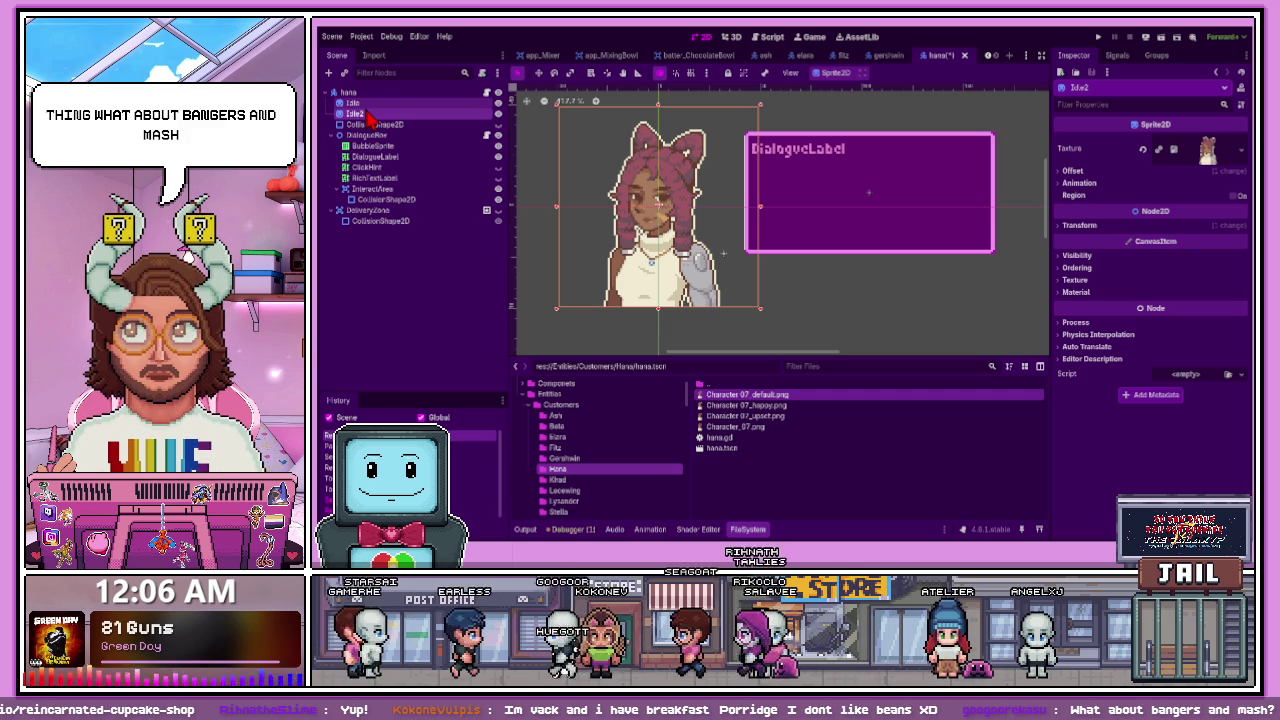
pyautogui.click(382, 258)
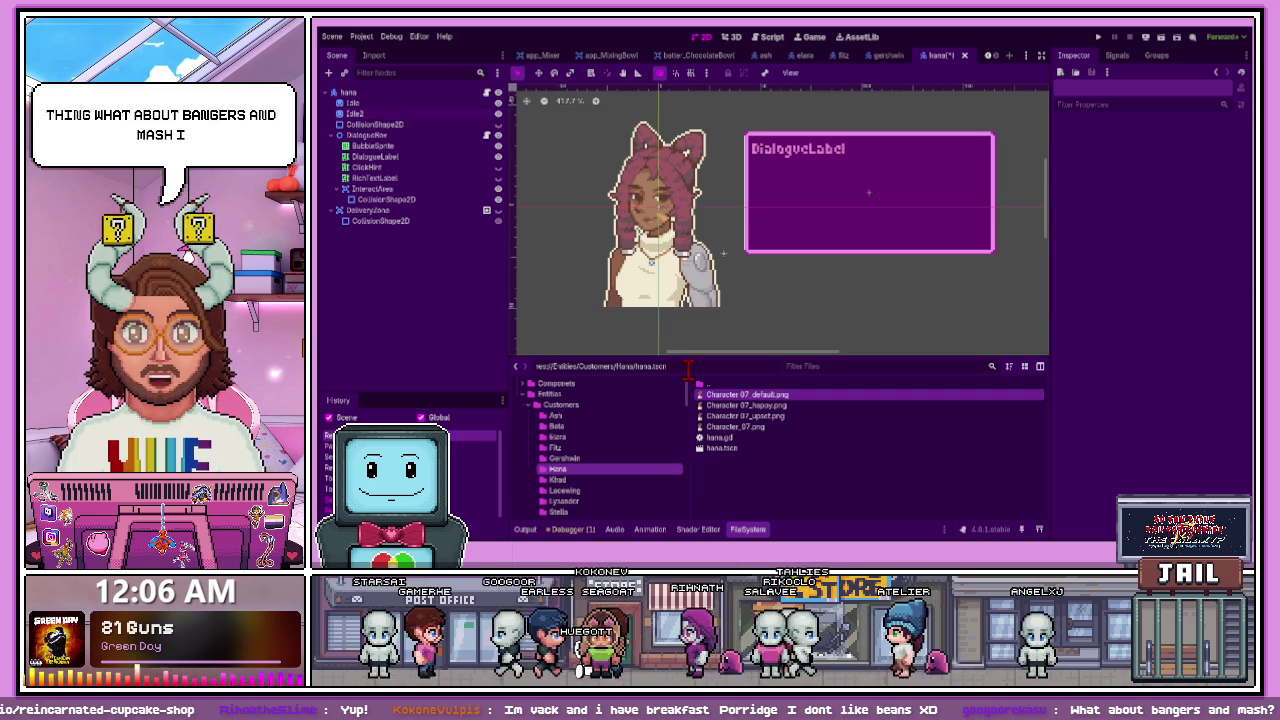
# - Duplicate Idle again and place the Idle3 copy directly below Idle2
pyautogui.click(354, 108)
pyautogui.hotkey('ctrl', 'd')
pyautogui.moveTo(375, 231); pyautogui.dragTo(378, 200)
pyautogui.moveTo(369, 119); pyautogui.dragTo(370, 124)
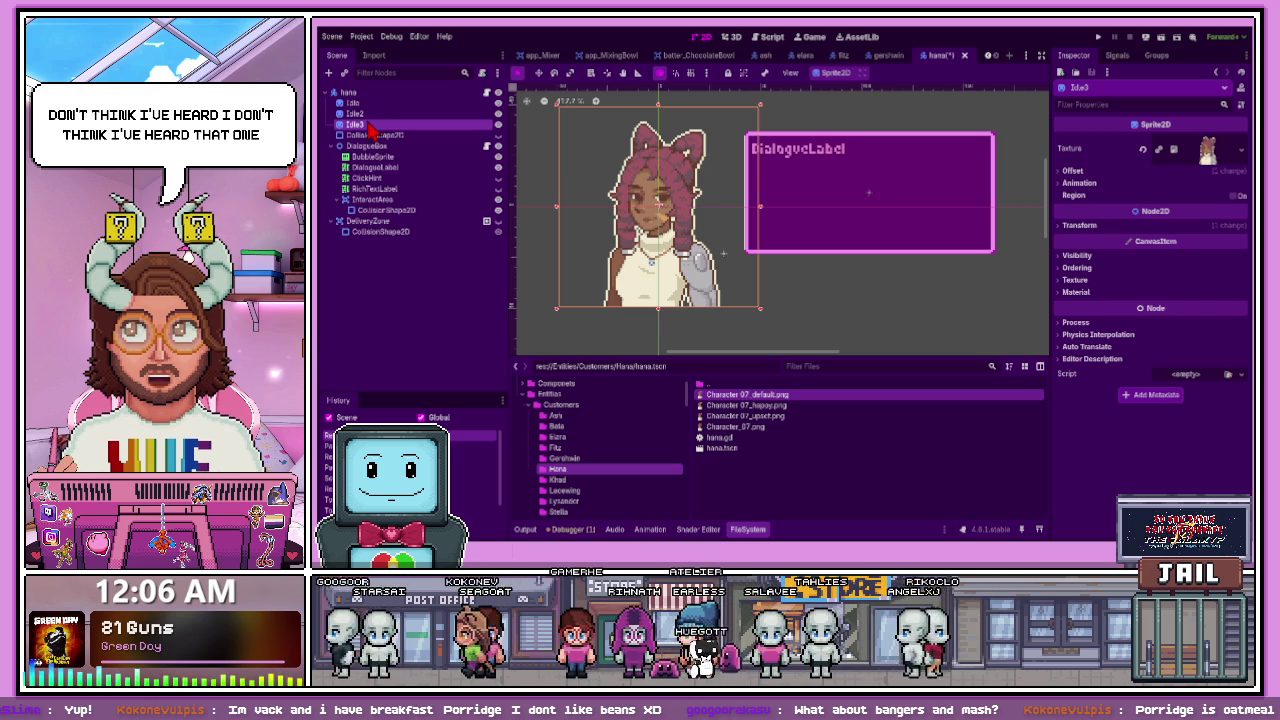
pyautogui.click(360, 114)
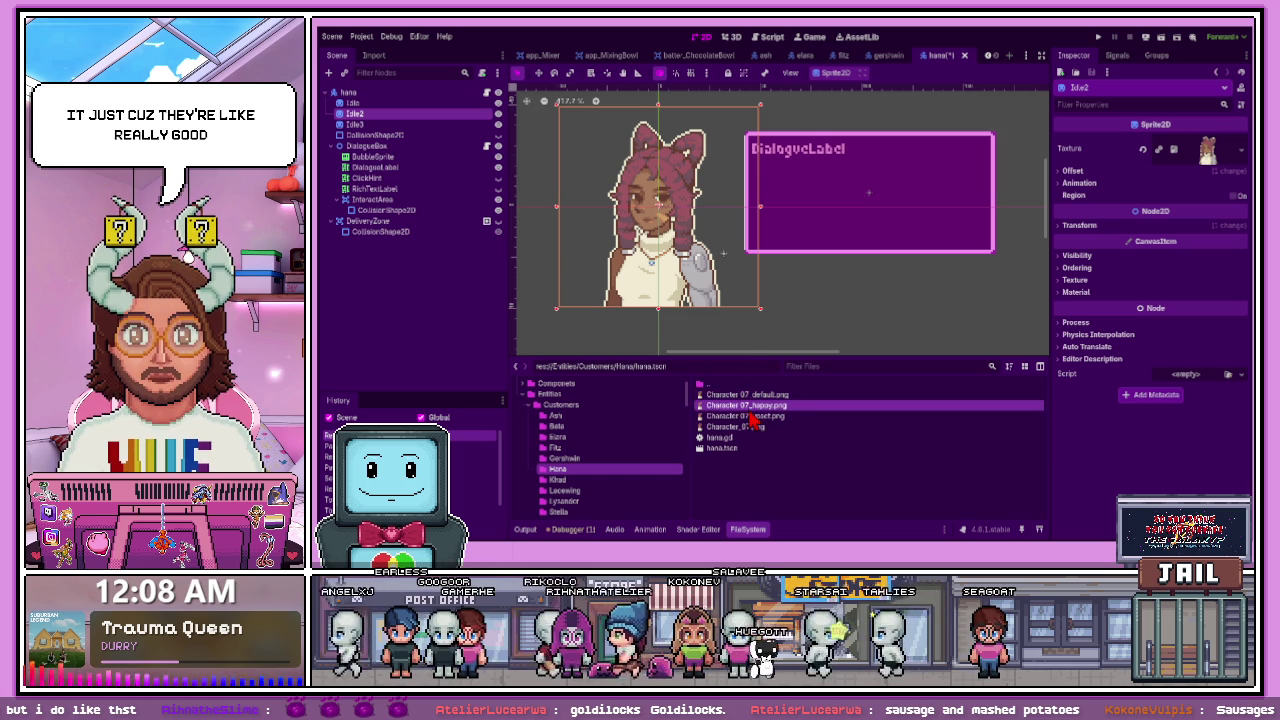
pyautogui.moveTo(760, 408)
pyautogui.mouseDown()
pyautogui.moveTo(505, 226)
pyautogui.moveTo(420, 126)
pyautogui.moveTo(717, 420)
pyautogui.moveTo(437, 131)
pyautogui.mouseUp()
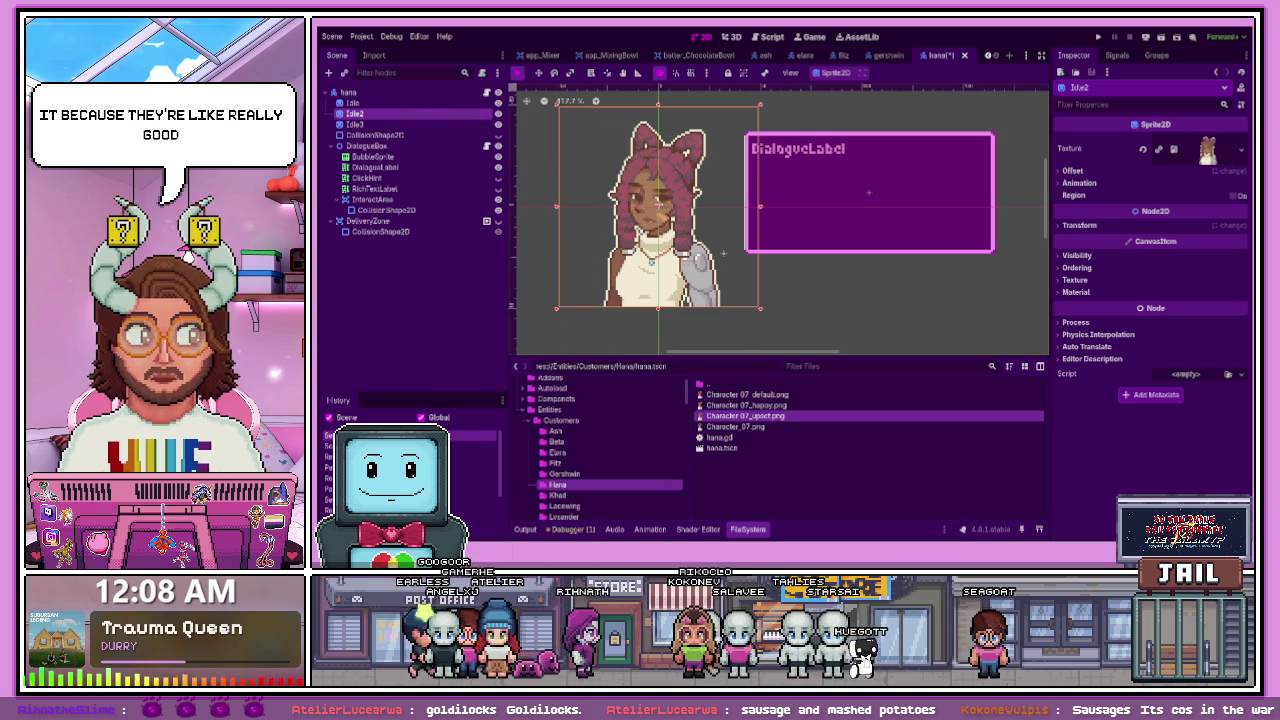
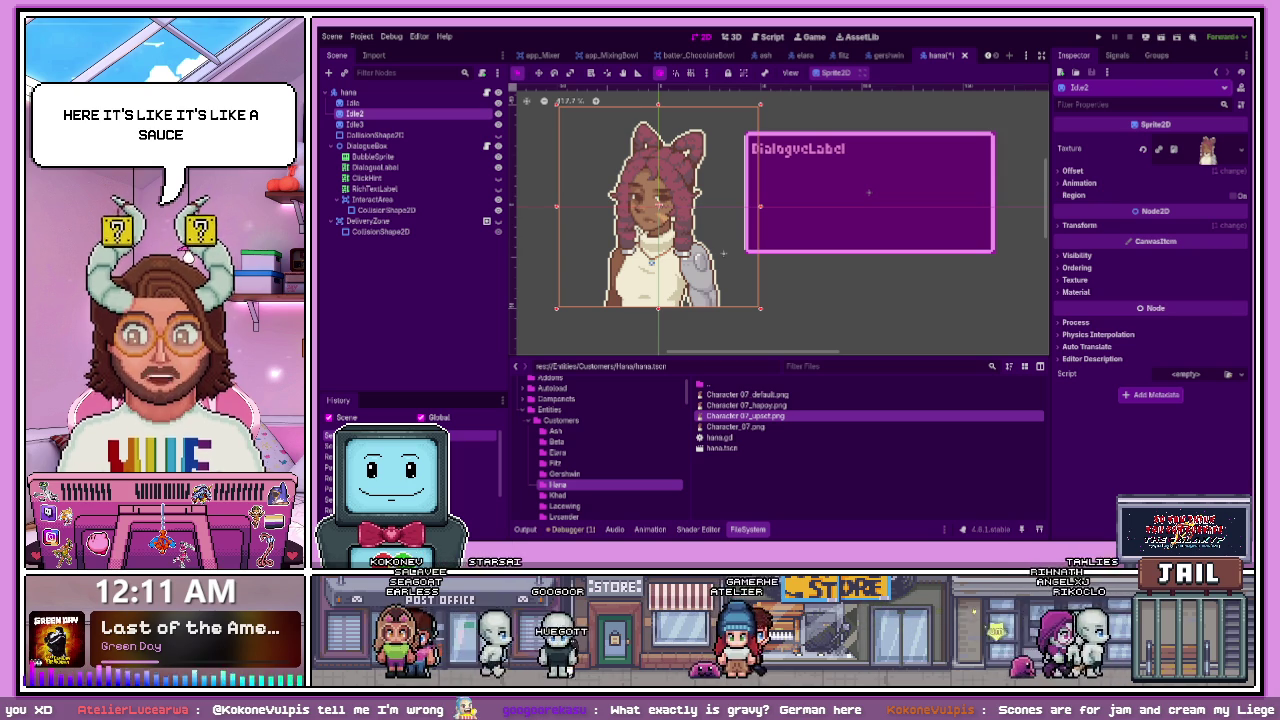
# - Launch a new browser window on top of the Godot editor with the hana scene
pyautogui.press('super+1')
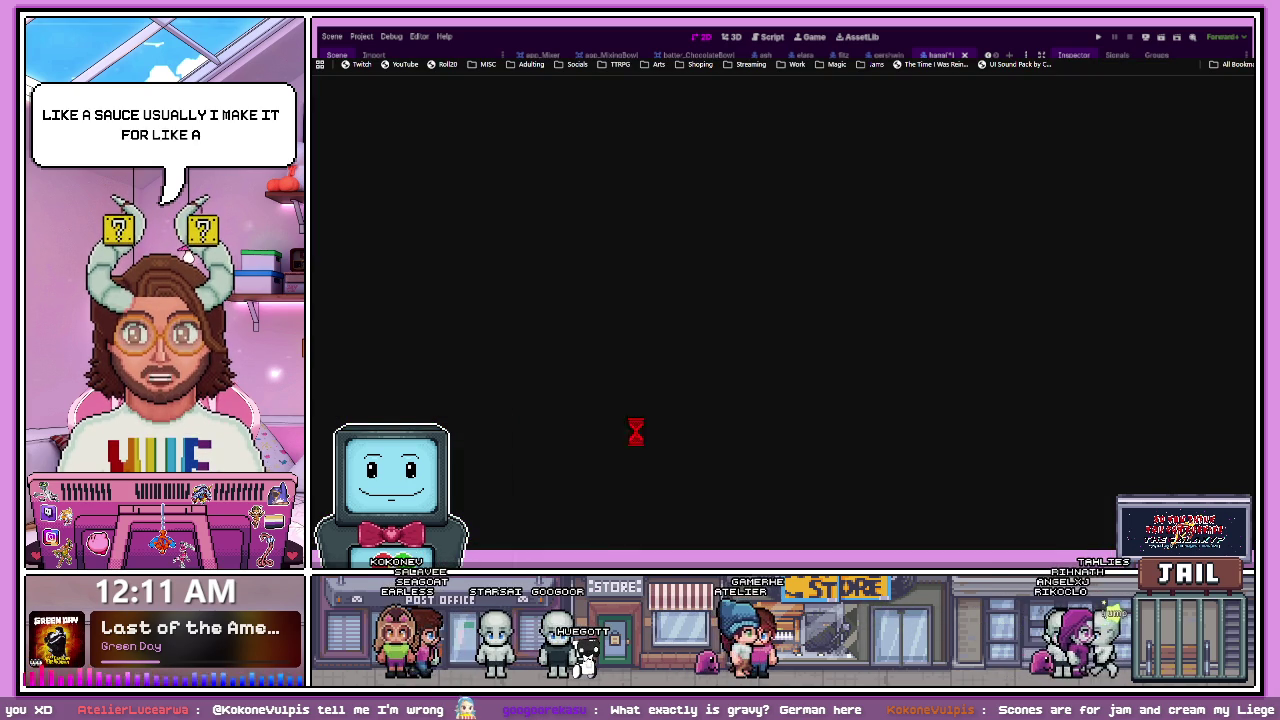
# - Search Google for 'what is country gravy' and read through the results
pyautogui.write('what is country')
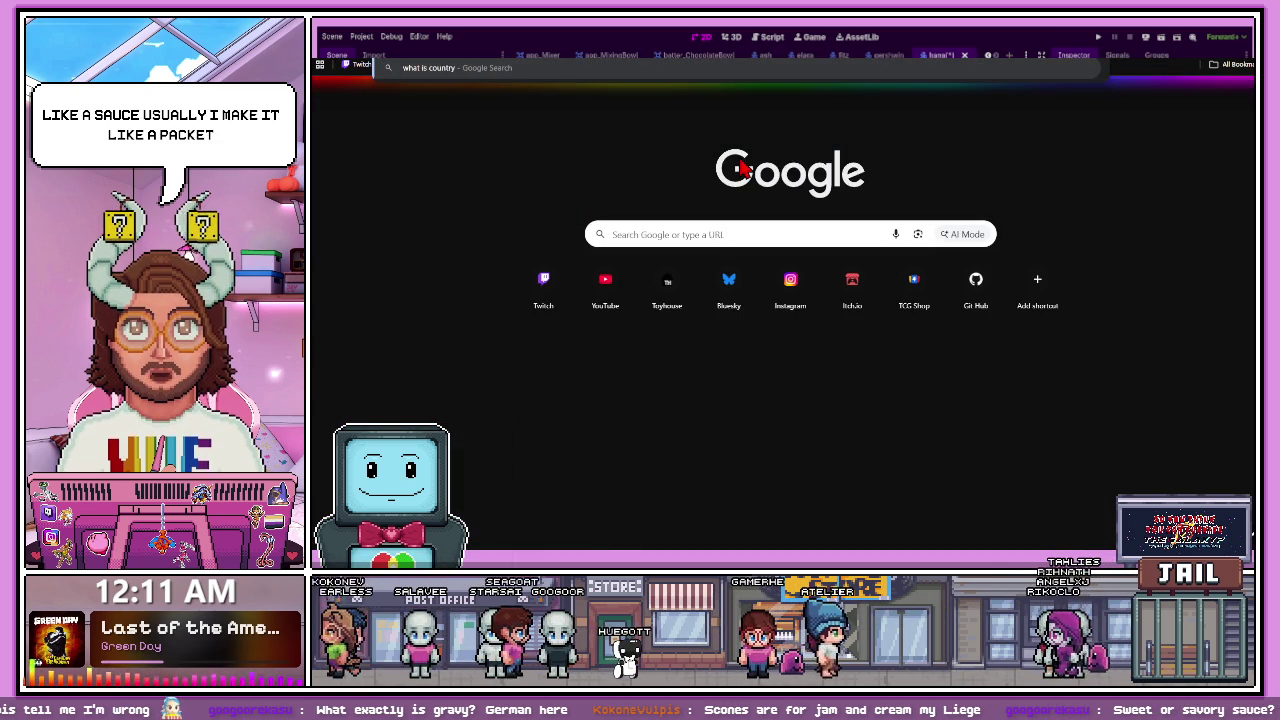
pyautogui.write('gravy')
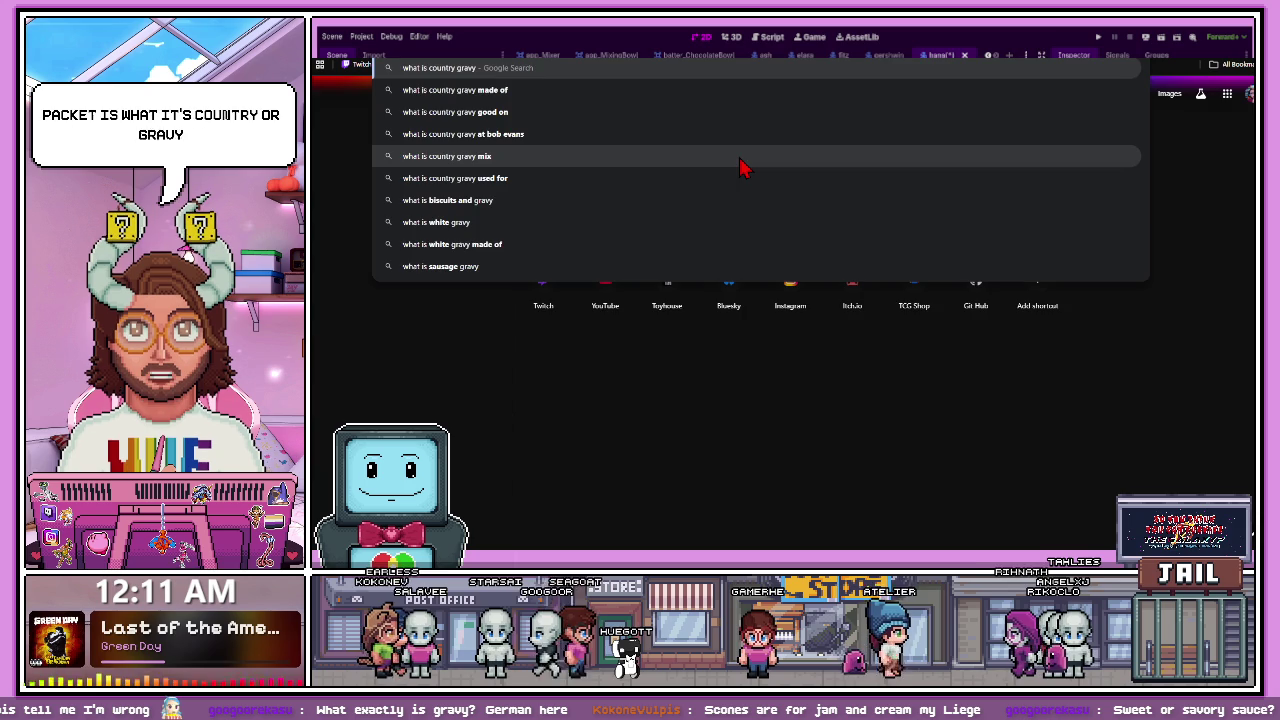
pyautogui.press('Return')
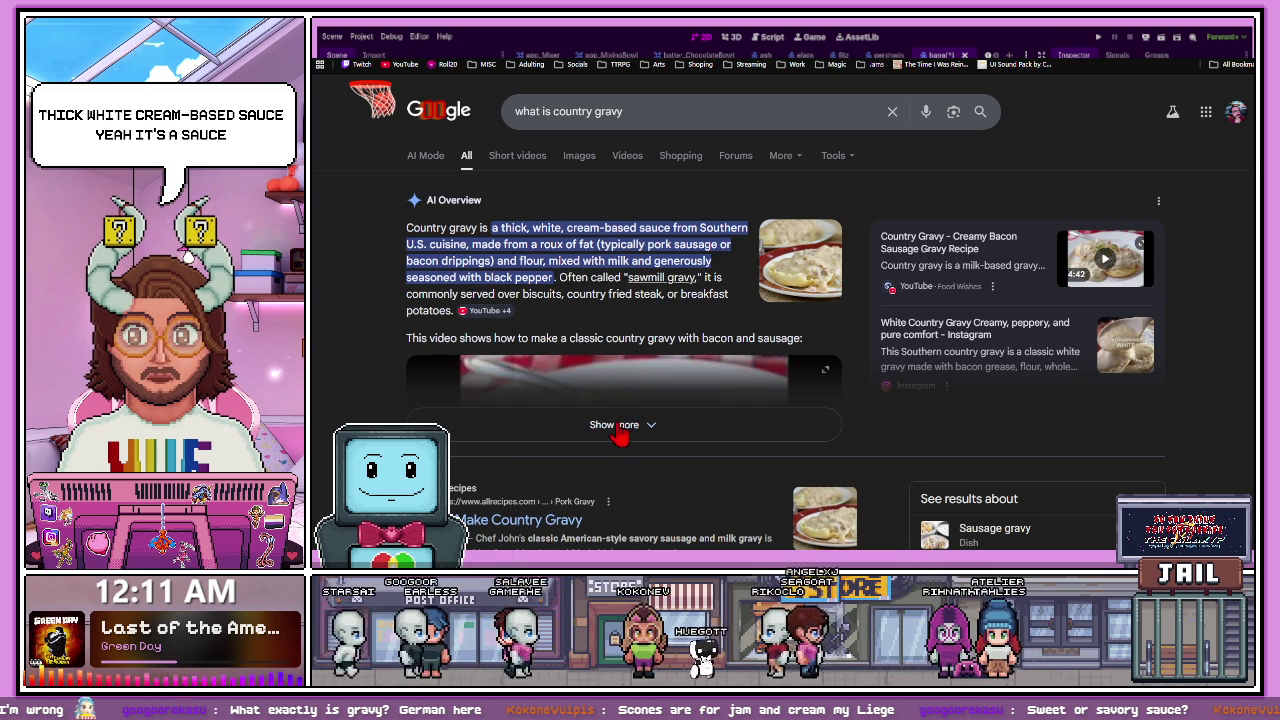
pyautogui.scroll(-1, 610, 440)
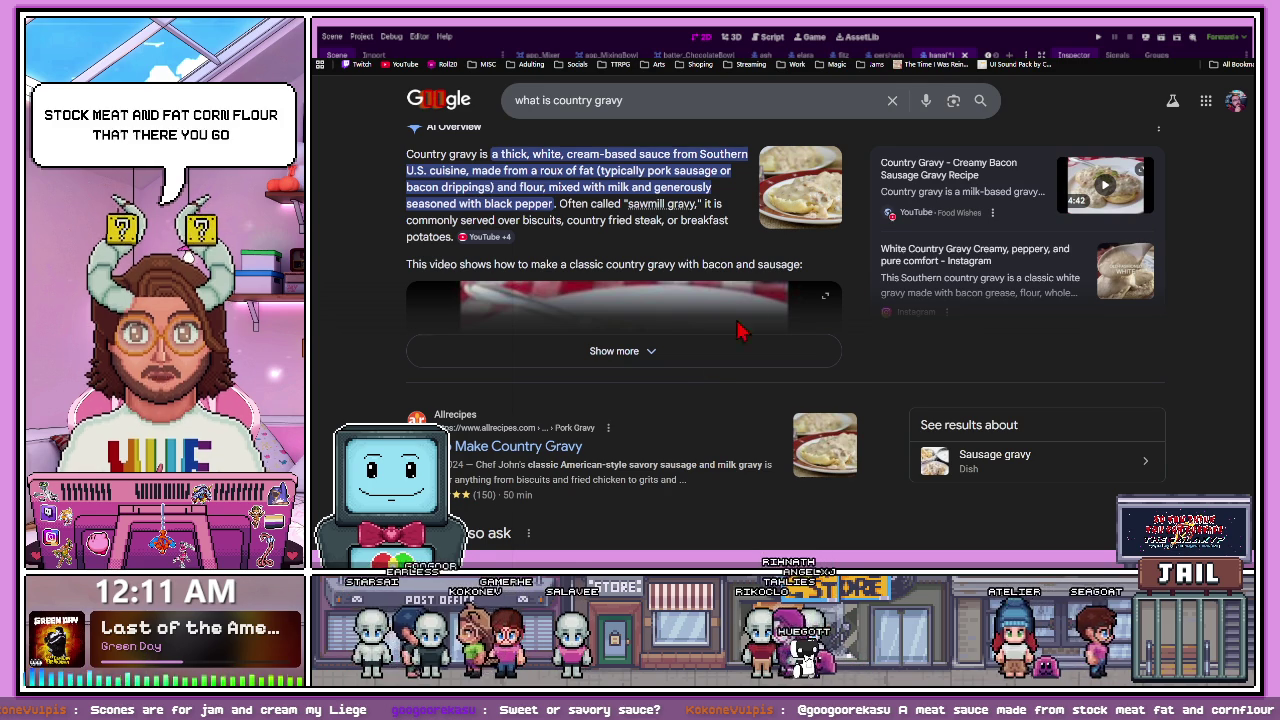
pyautogui.scroll(-1, 730, 380)
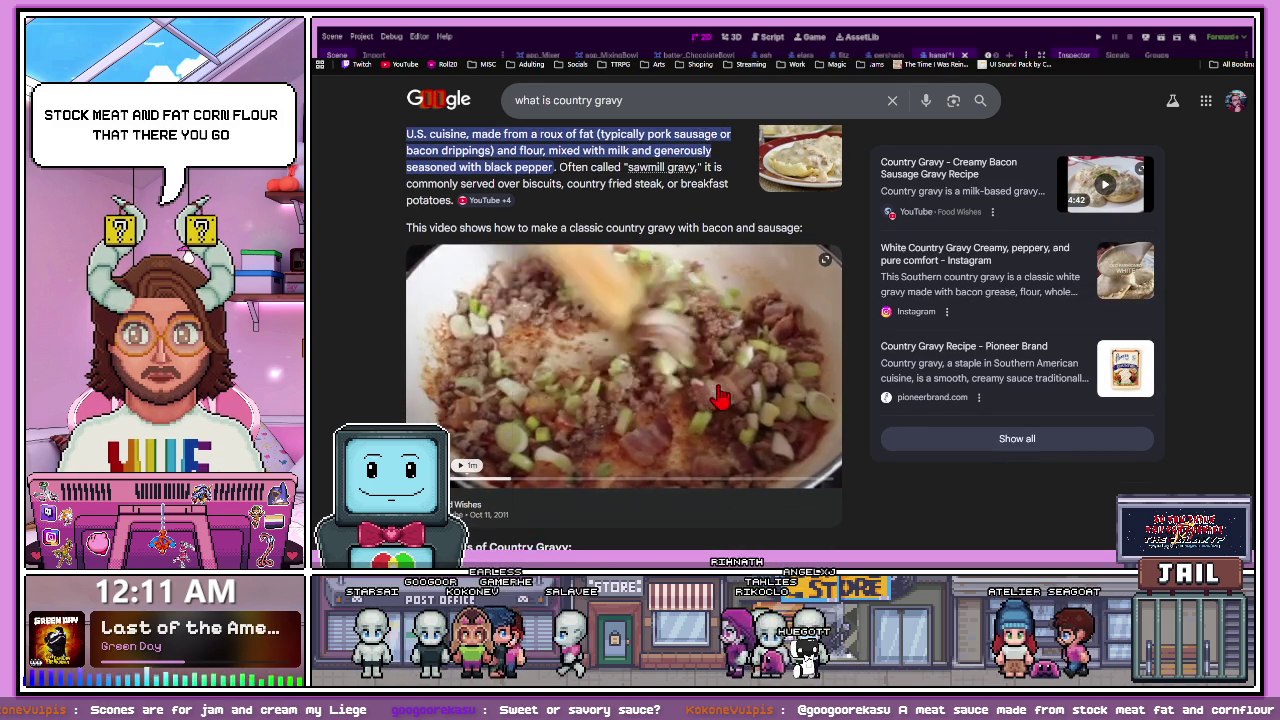
pyautogui.scroll(-10, 720, 397)
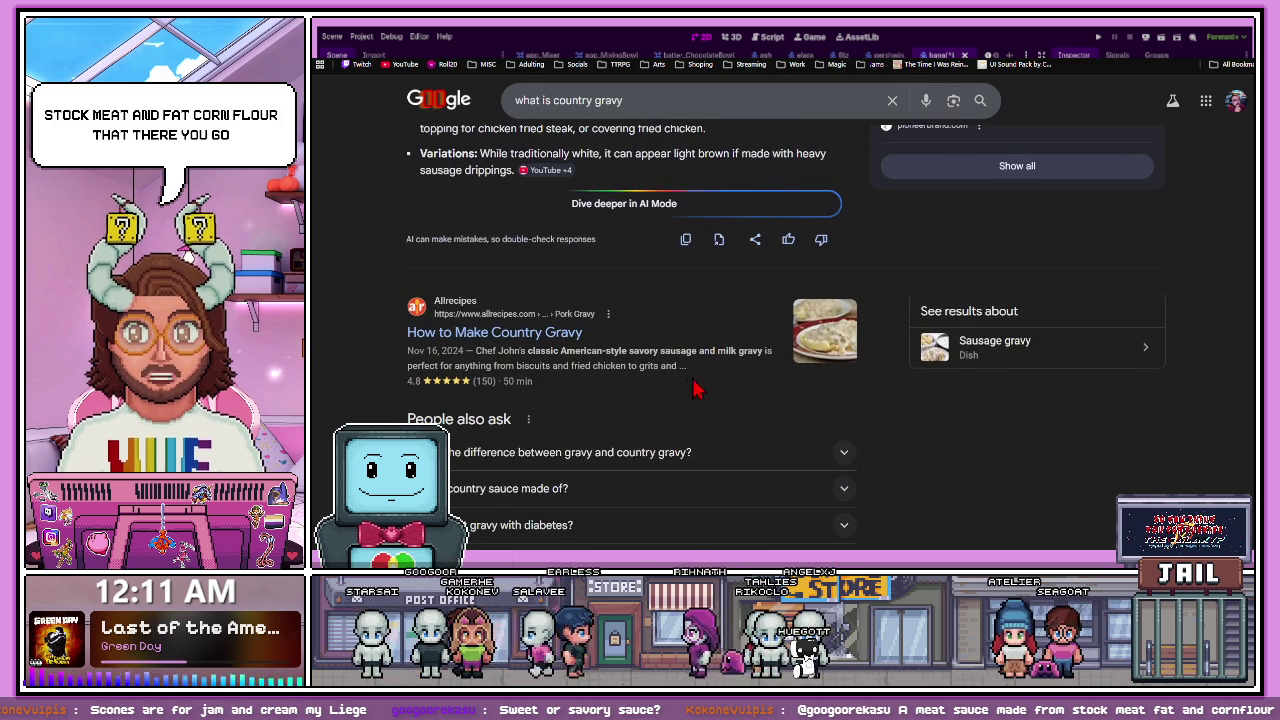
pyautogui.scroll(10, 705, 393)
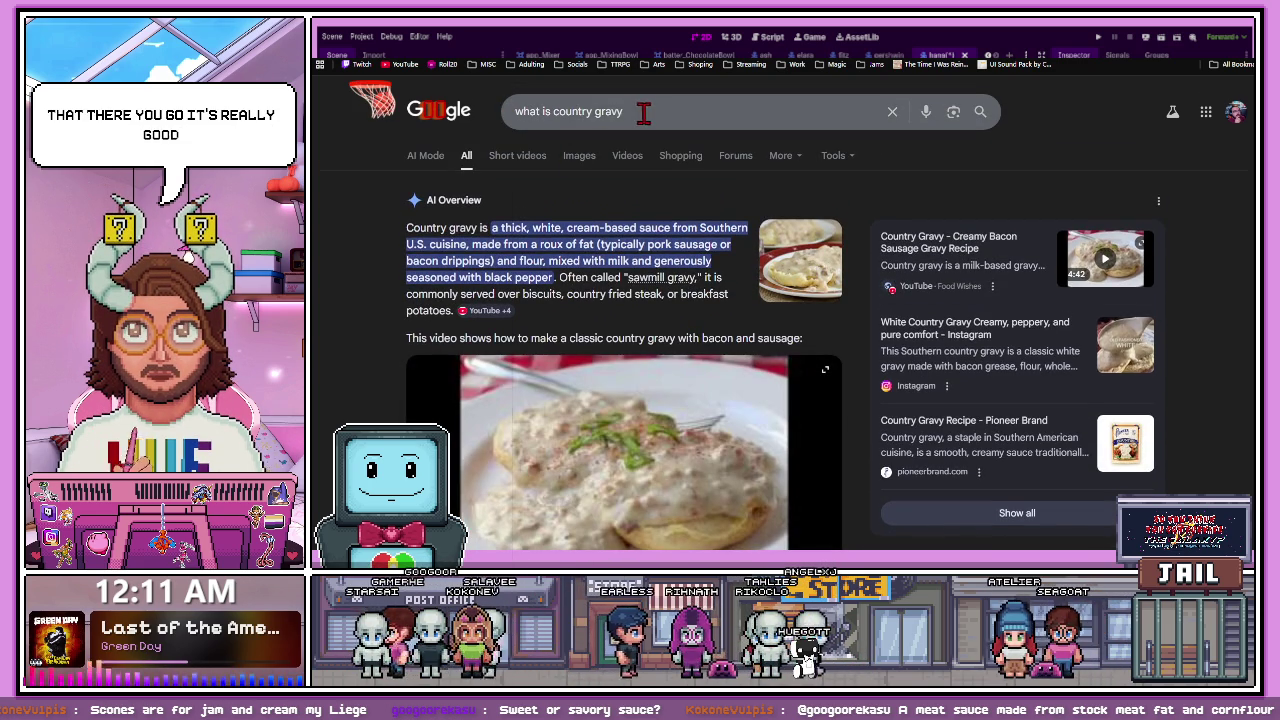
# - Start rewriting the query, replacing 'what is' with 'bis'
pyautogui.click(552, 112)
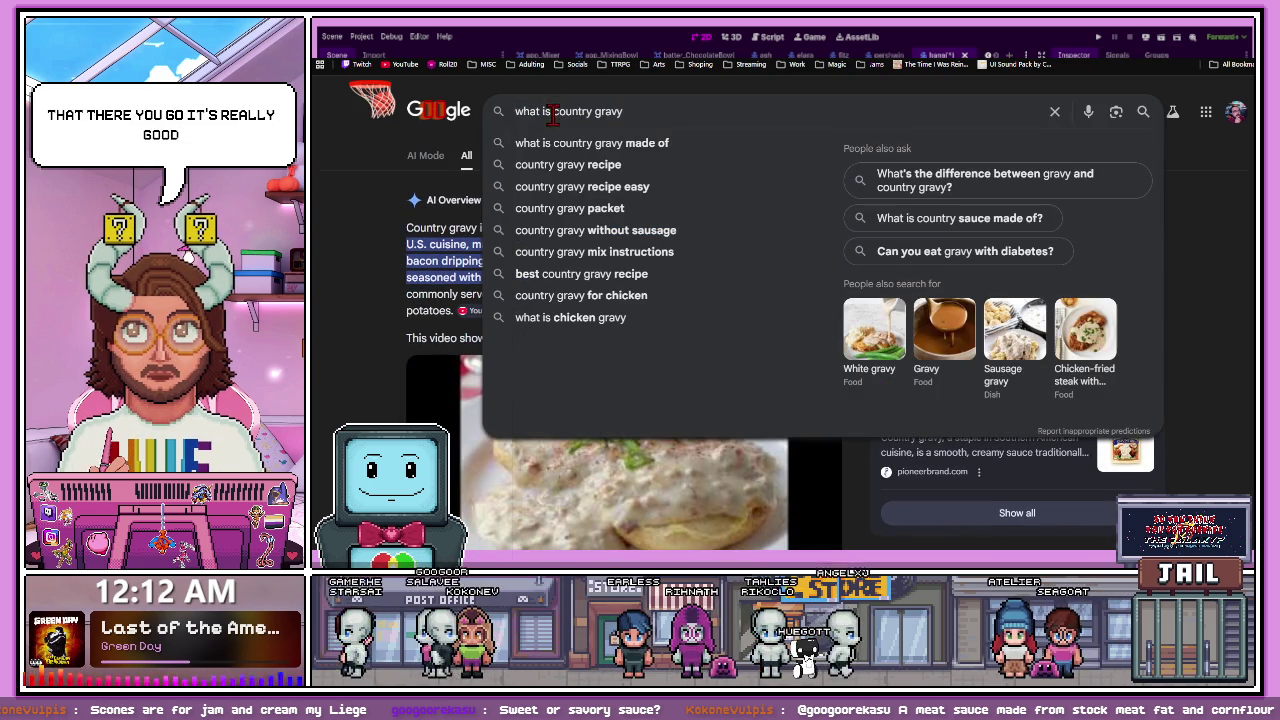
pyautogui.press('BackSpace')
pyautogui.write('bis')
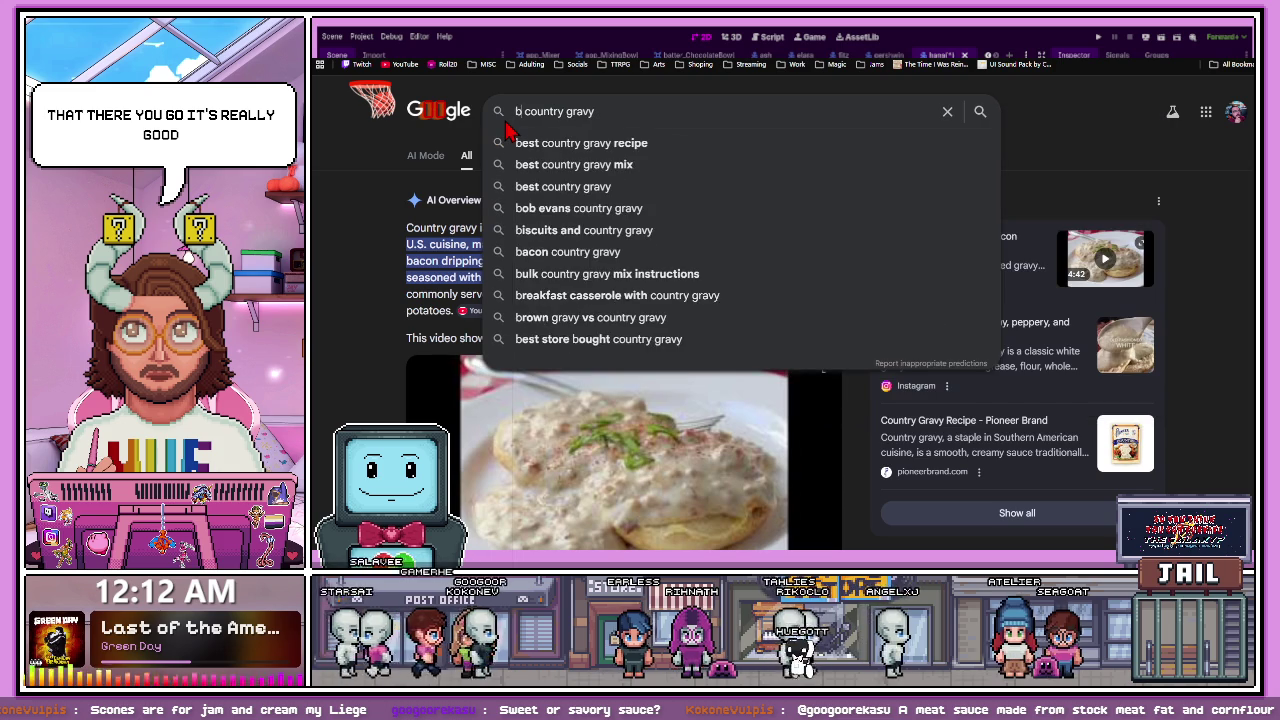
# - Search 'biscuits and country gravy' and preview the Platter Talk sausage biscuits and gravy image
pyautogui.click(508, 143)
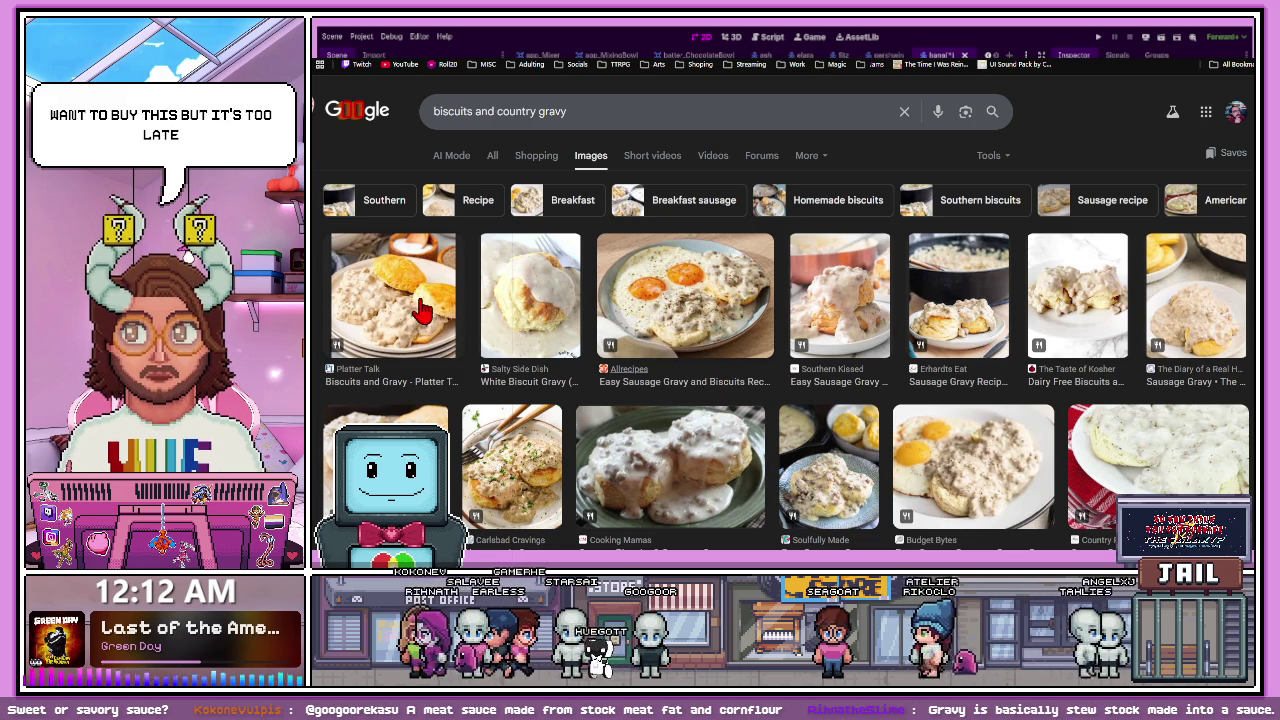
pyautogui.click(385, 305)
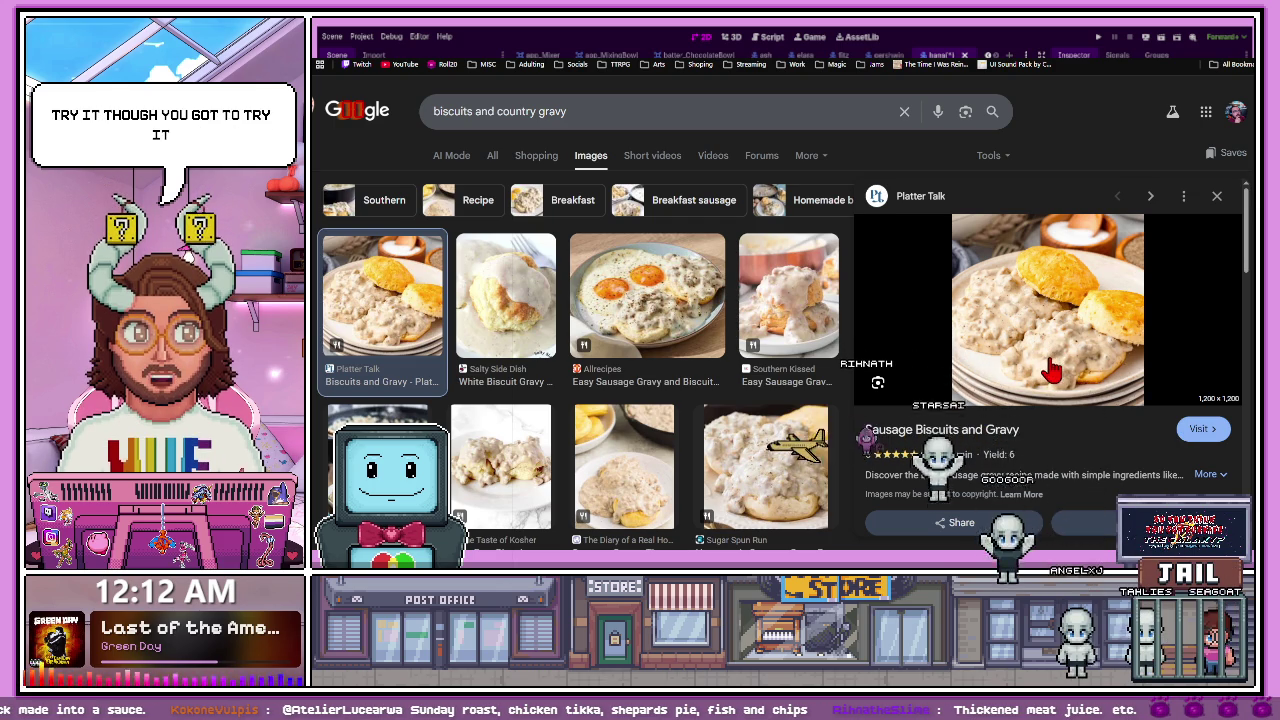
pyautogui.scroll(-1, 1050, 368)
# - Scroll back up the biscuits and gravy image results before leaving the browser
pyautogui.scroll(1, 965, 335)
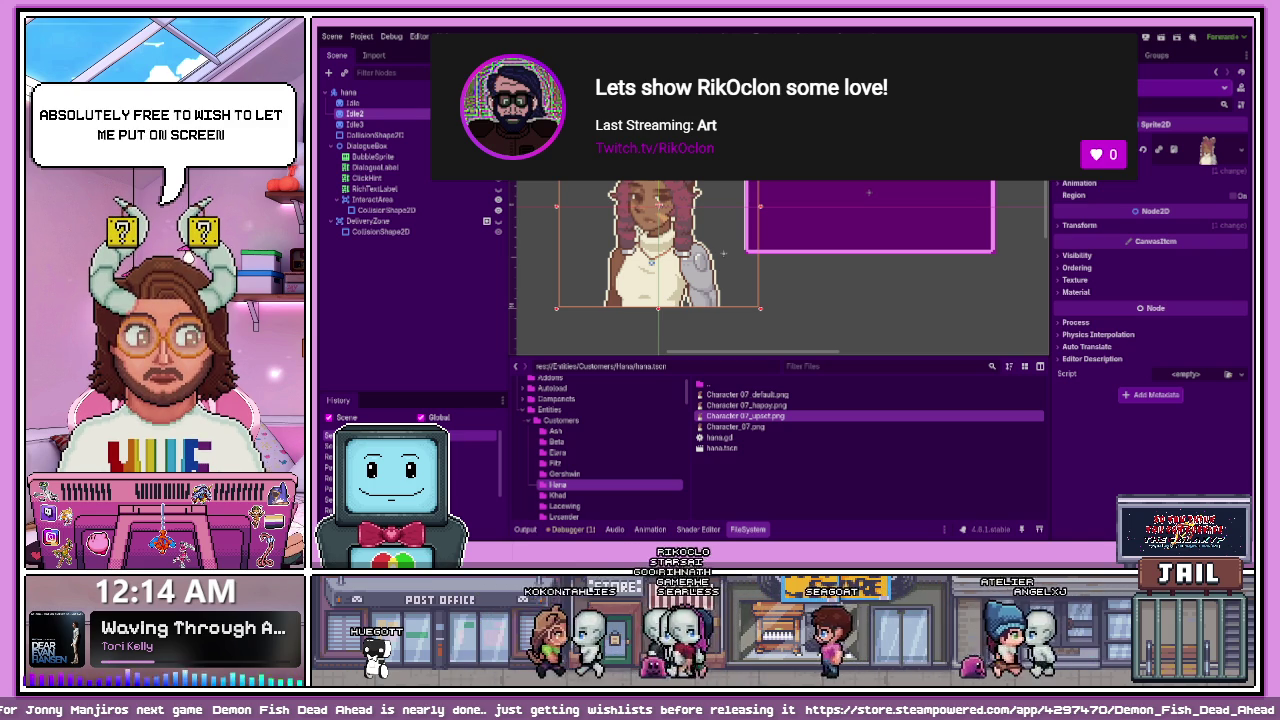
pyautogui.hotkey('alt', 'Tab')
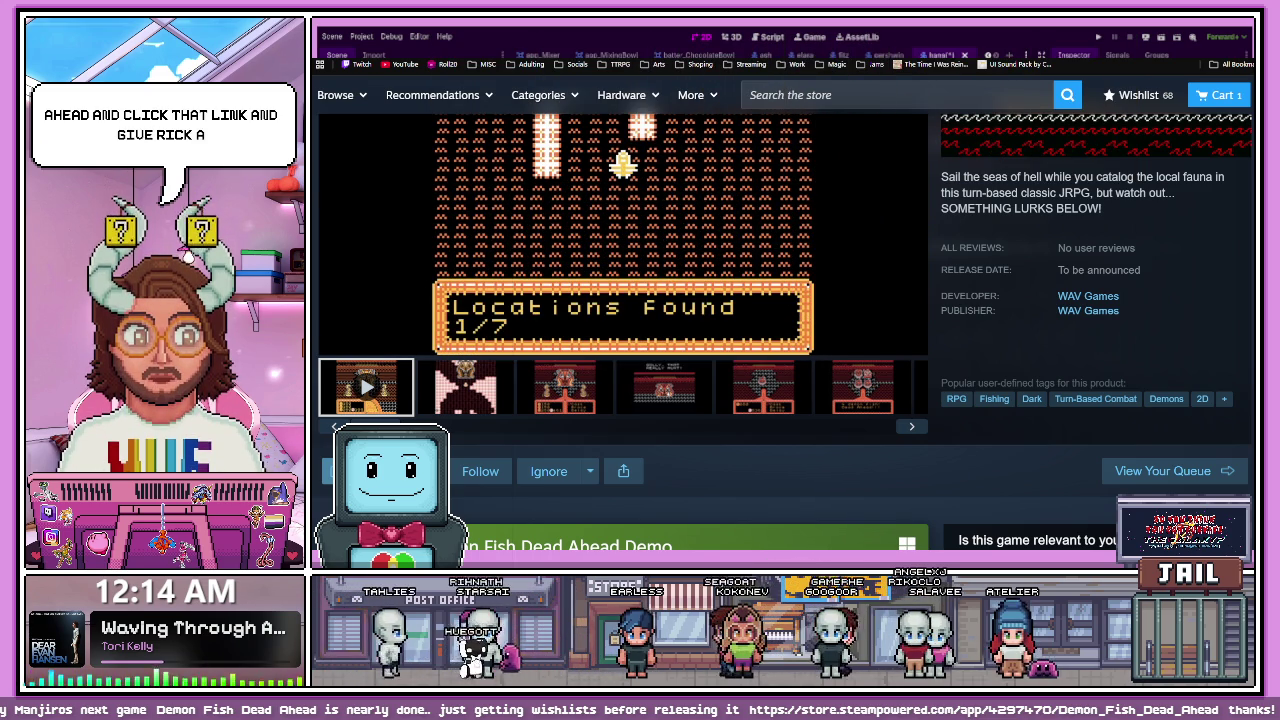
# - Look over the Demon Fish Dead Ahead Steam page's wishlist and demo section, then change tabs
pyautogui.scroll(-3, 785, 313)
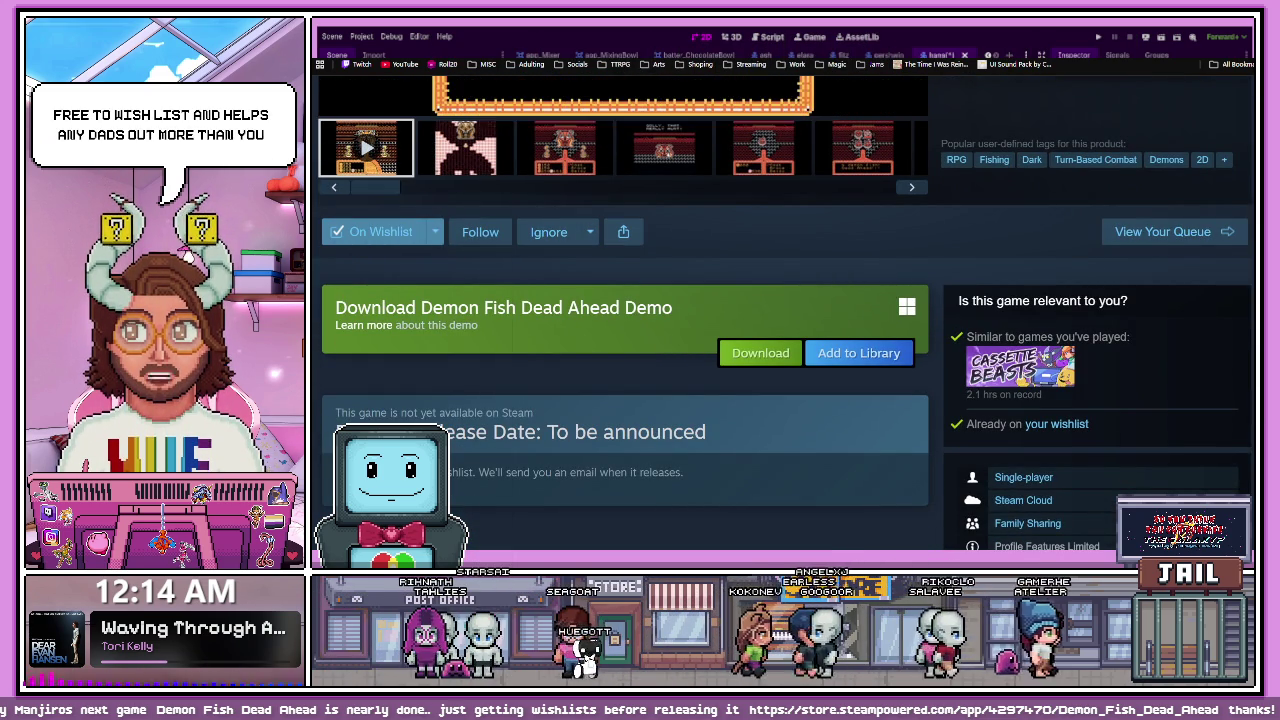
pyautogui.scroll(1, 785, 313)
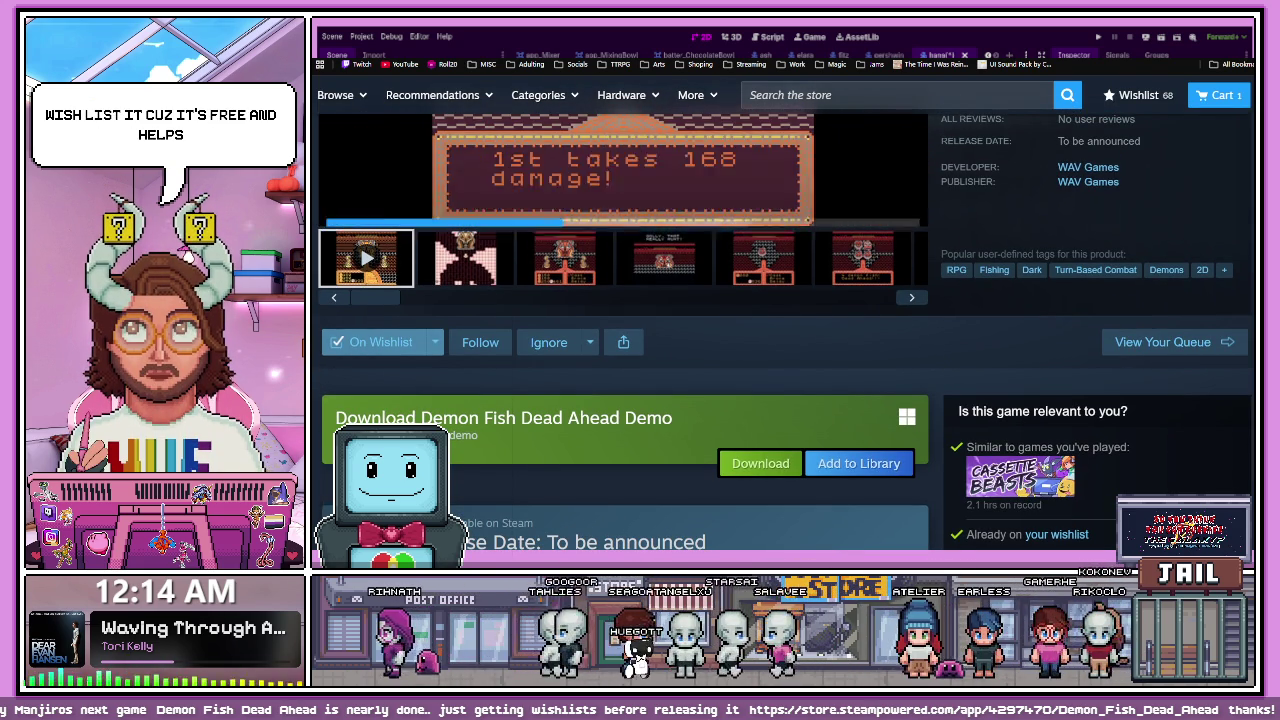
pyautogui.hotkey('ctrl', 'Tab')
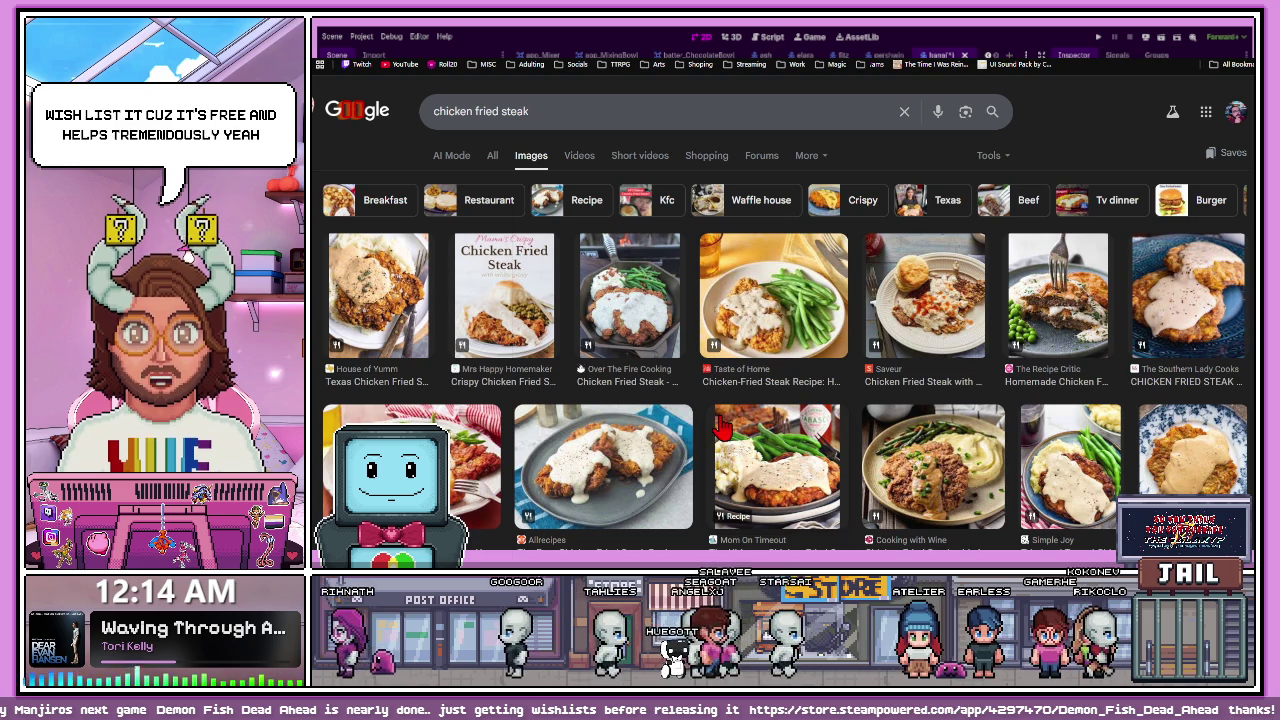
# - Preview the Taste of Home Chicken-Fried Steak image in the chicken fried steak results
pyautogui.scroll(-1, 387, 366)
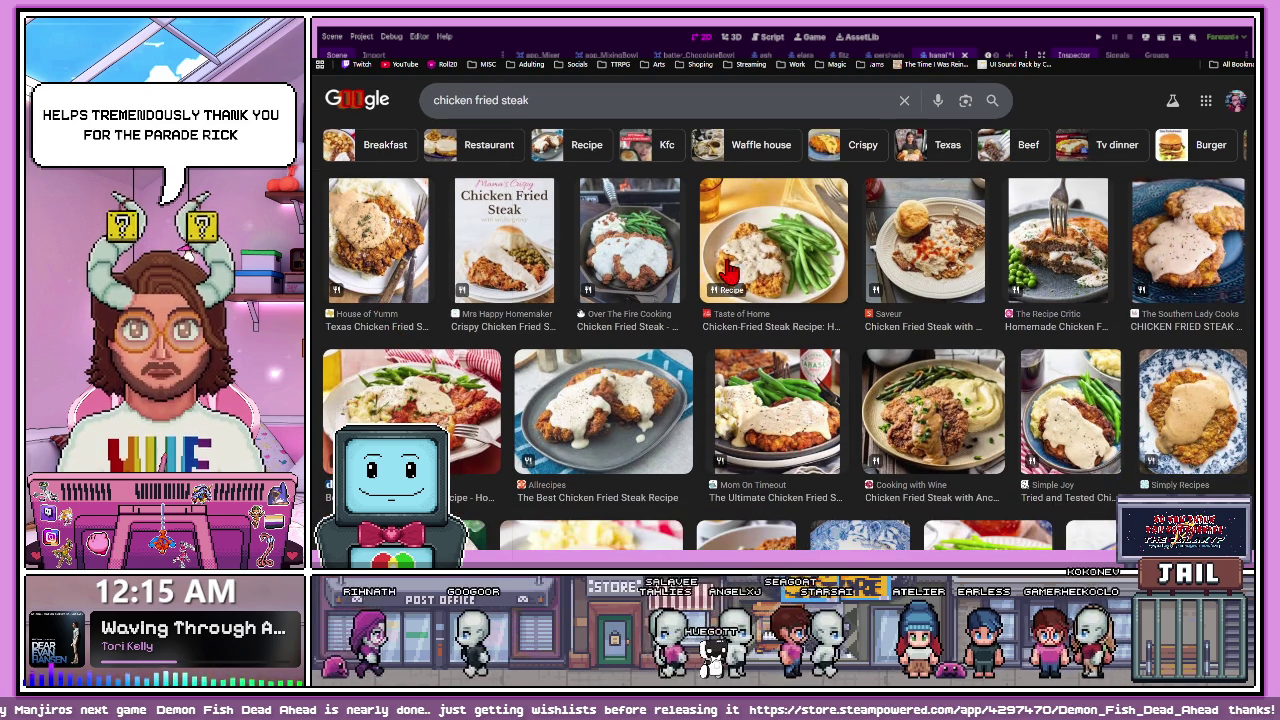
pyautogui.click(828, 305)
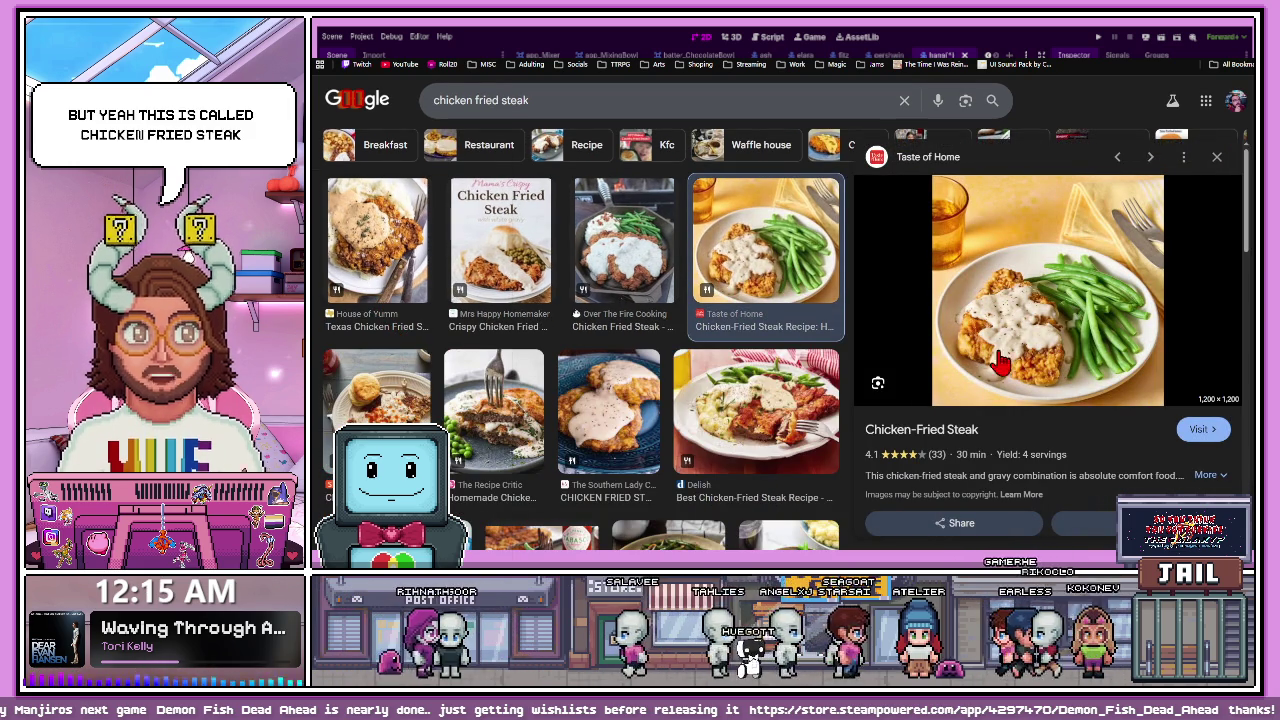